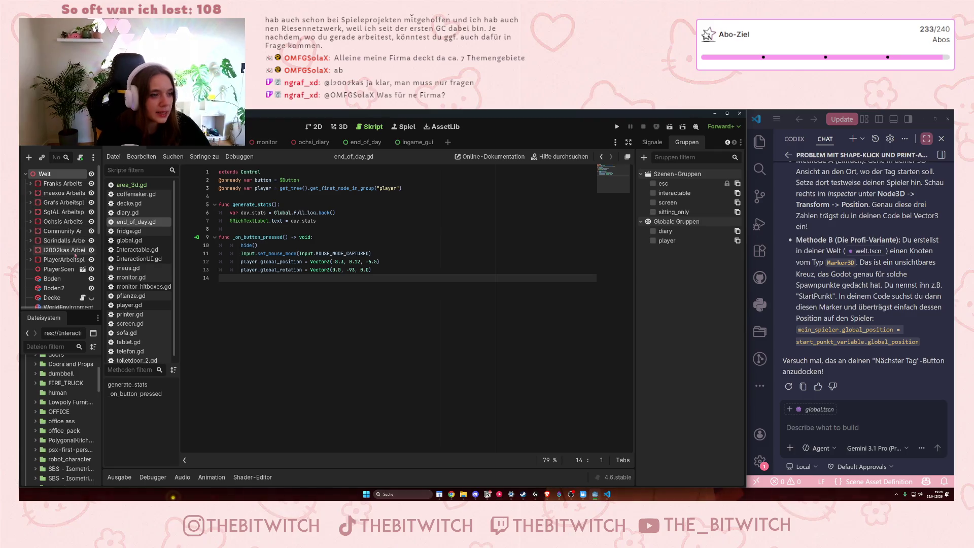
Run the game, sleep on the sofa, continue with Nächster Tag, then stop the run.
left_click(616, 127)
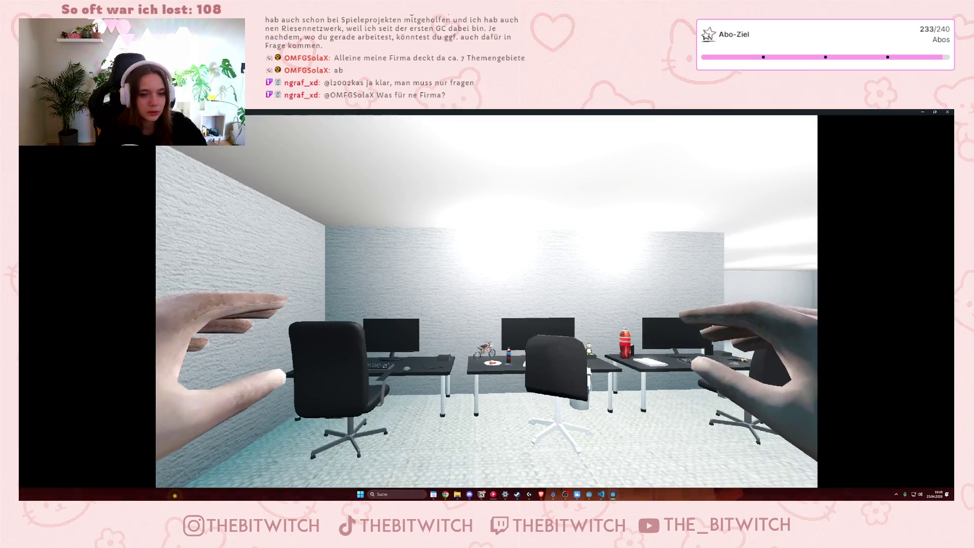
key("w")
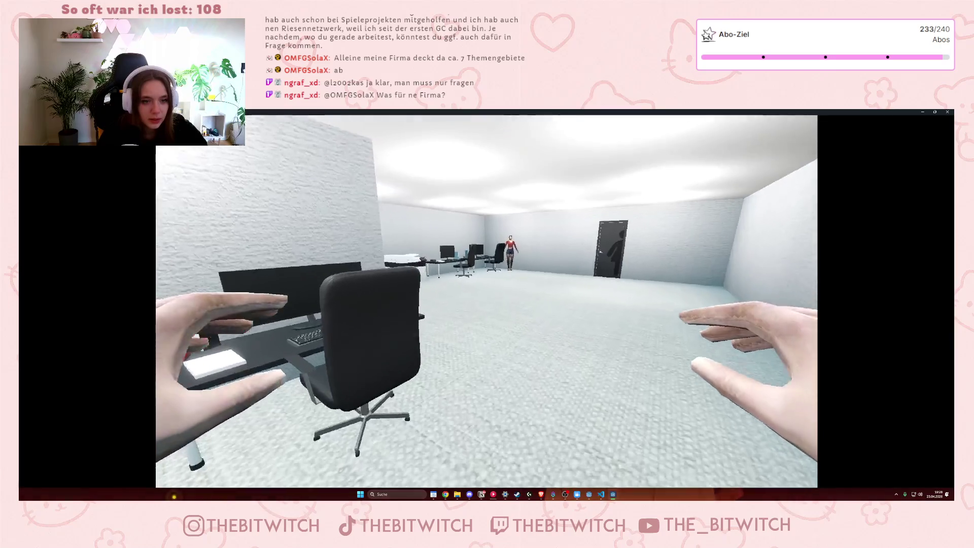
key("w")
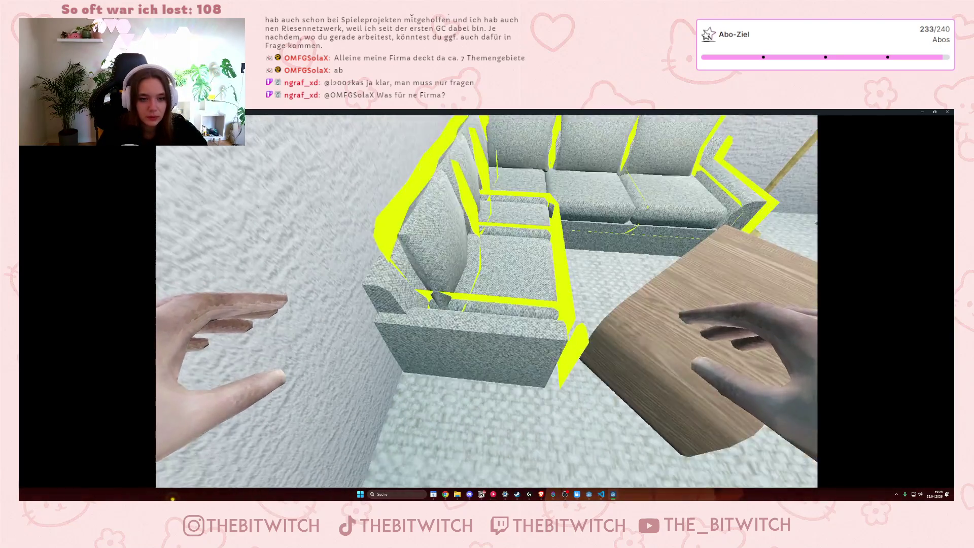
key("e")
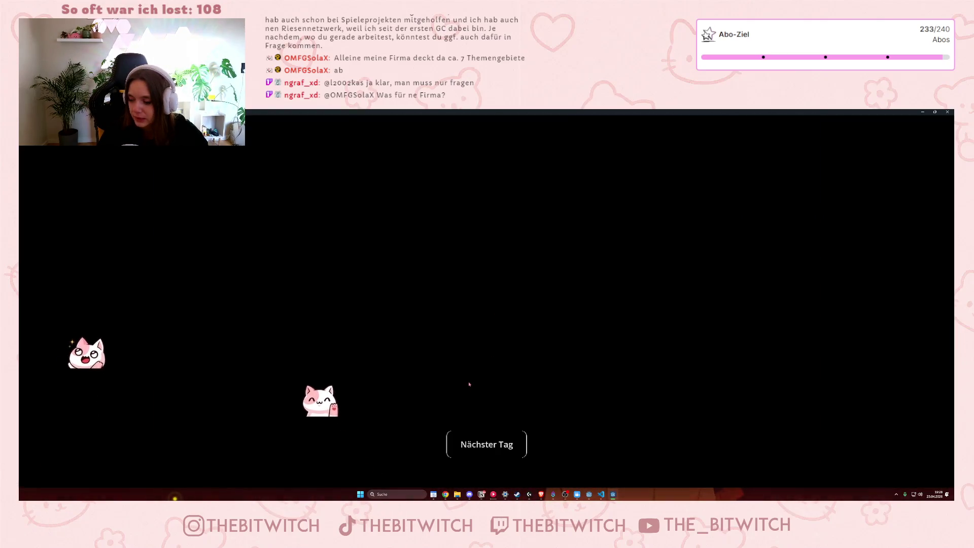
left_click(472, 437)
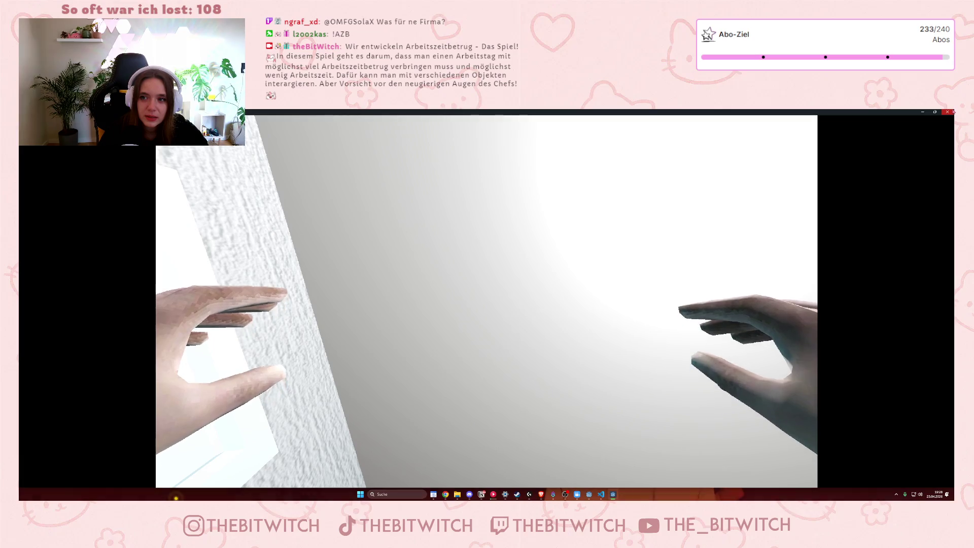
left_click(952, 111)
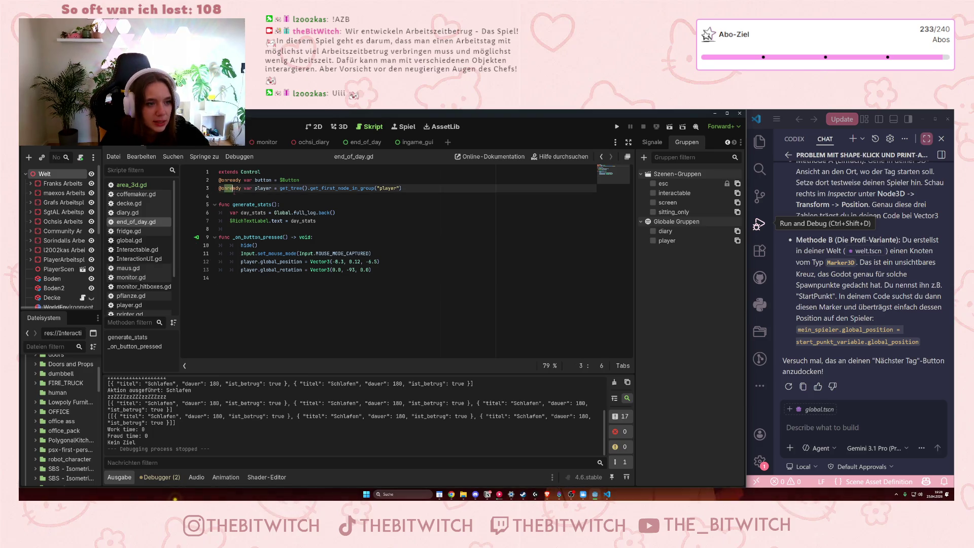
Change the player rotation on line 13 of end_of_day.gd from -93 to 90 and save.
left_click(242, 262)
left_click(265, 262)
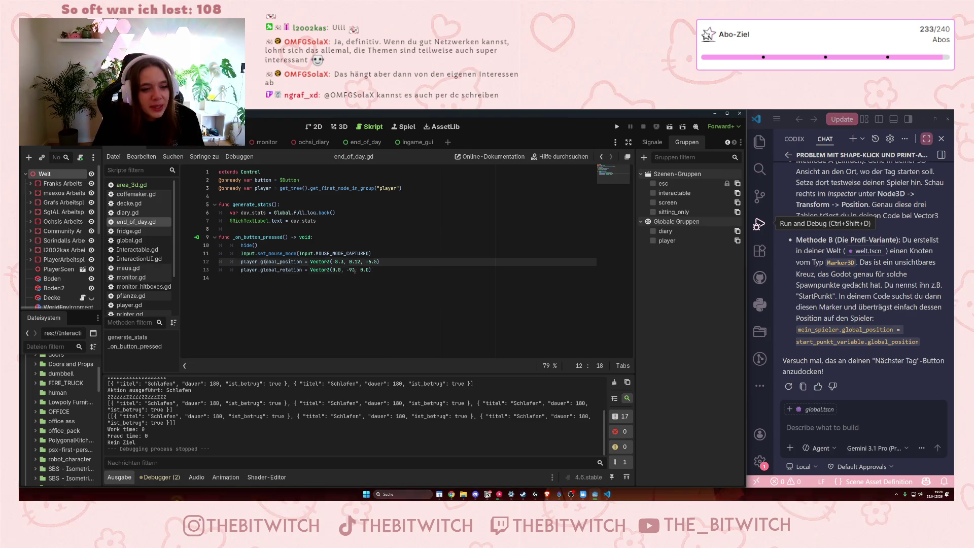
double_click(351, 270)
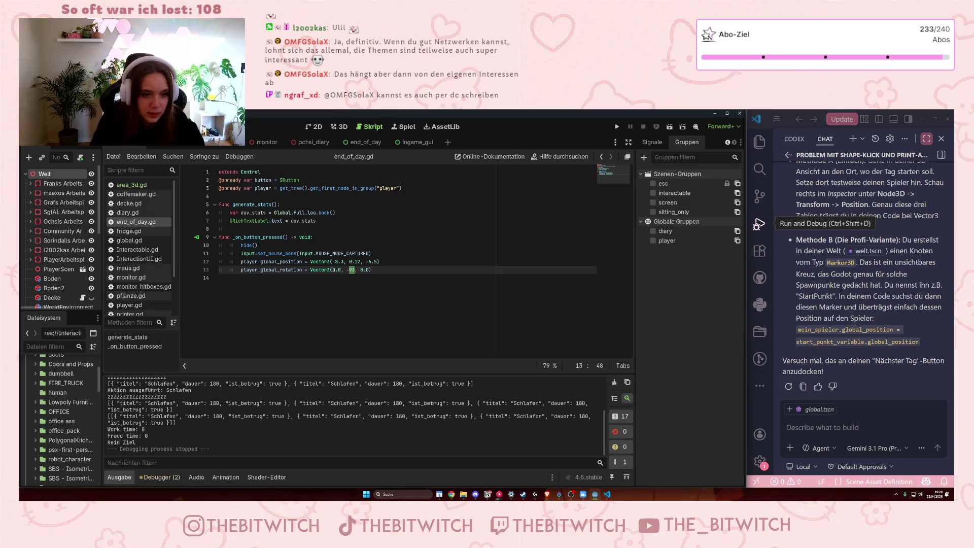
key("BackSpace")
key("BackSpace")
left_click(366, 278)
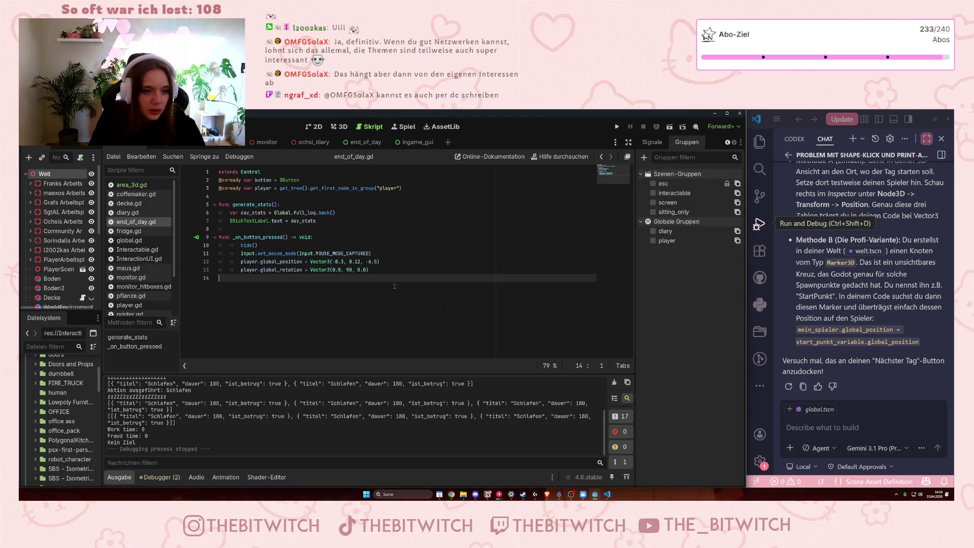
key("ctrl+s")
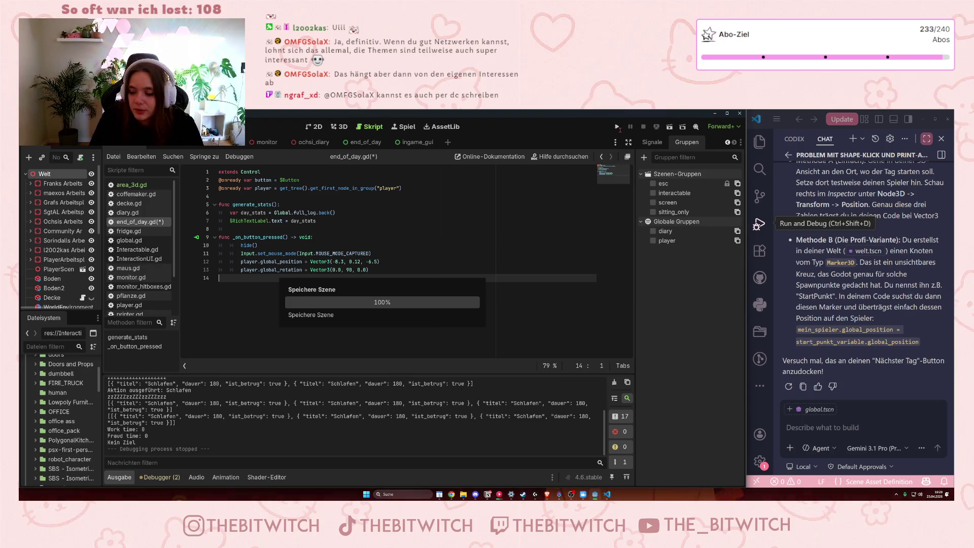
Run with F5, sleep on the sofa, take Nächster Tag, walk through the office door, stop with F8.
key("F5")
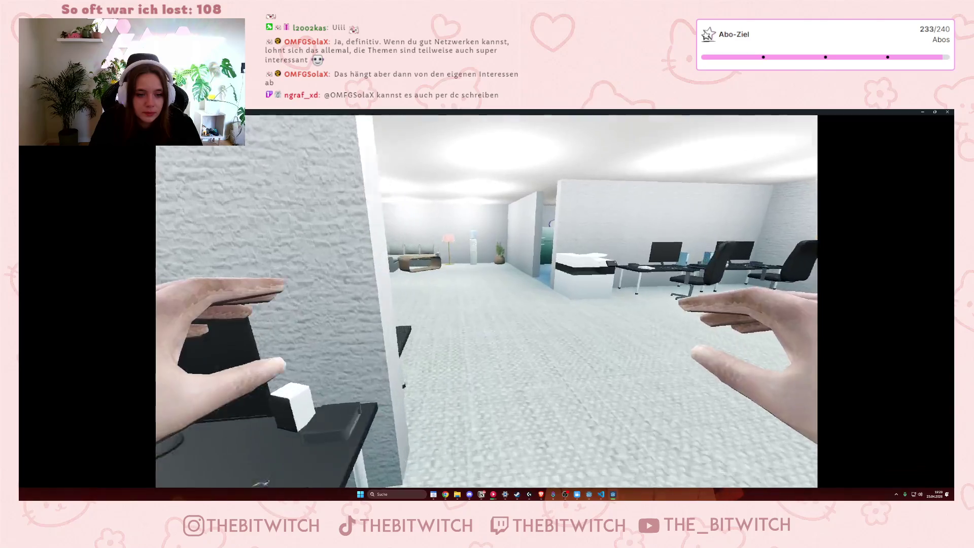
key("w")
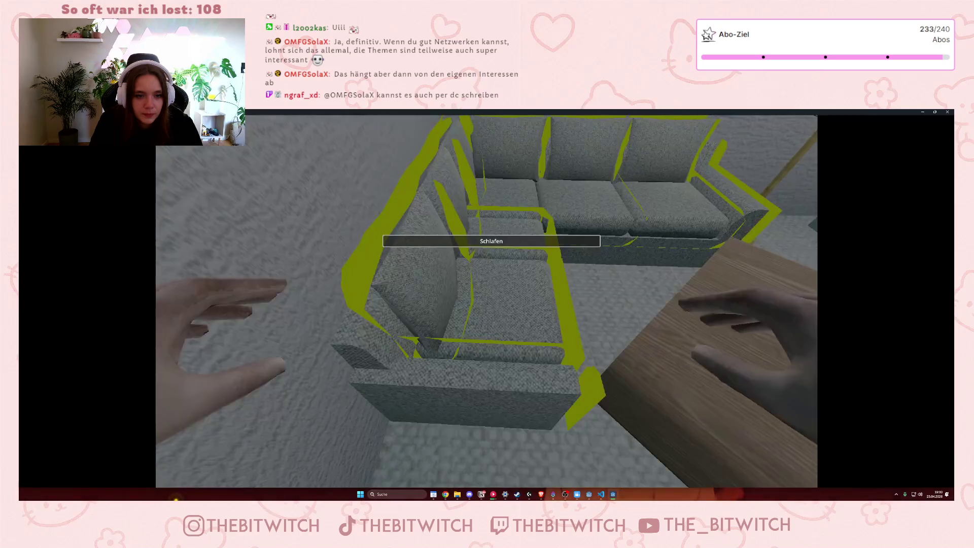
left_click(486, 304)
left_click(487, 444)
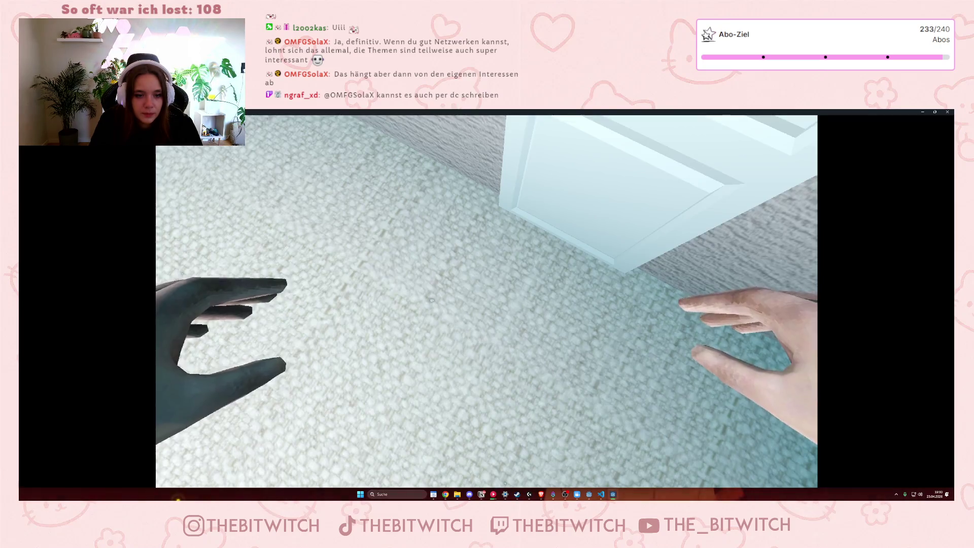
key("w")
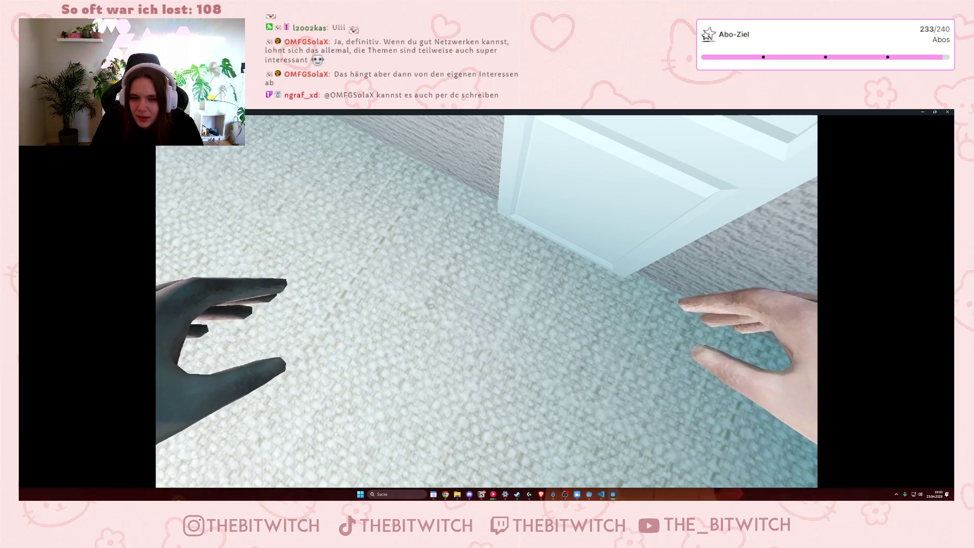
key("e")
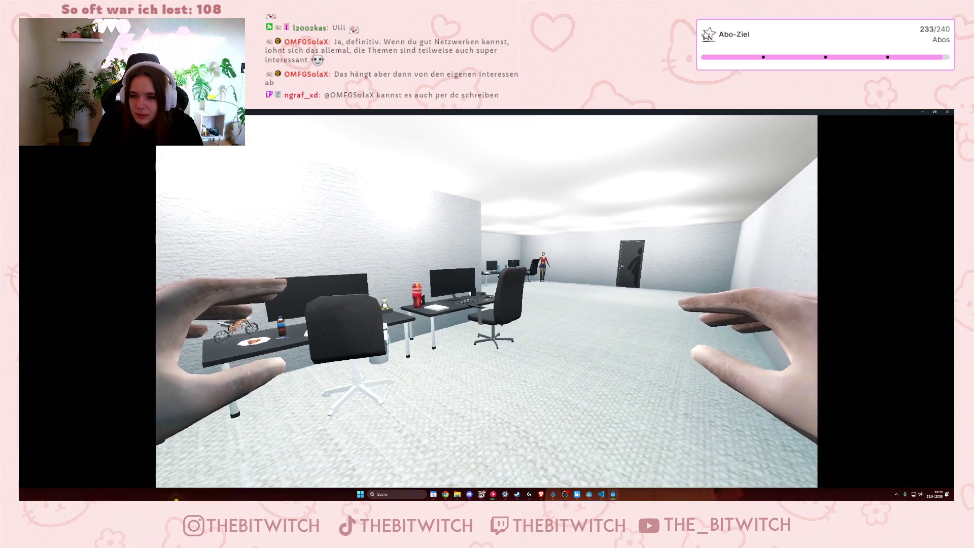
key("F8")
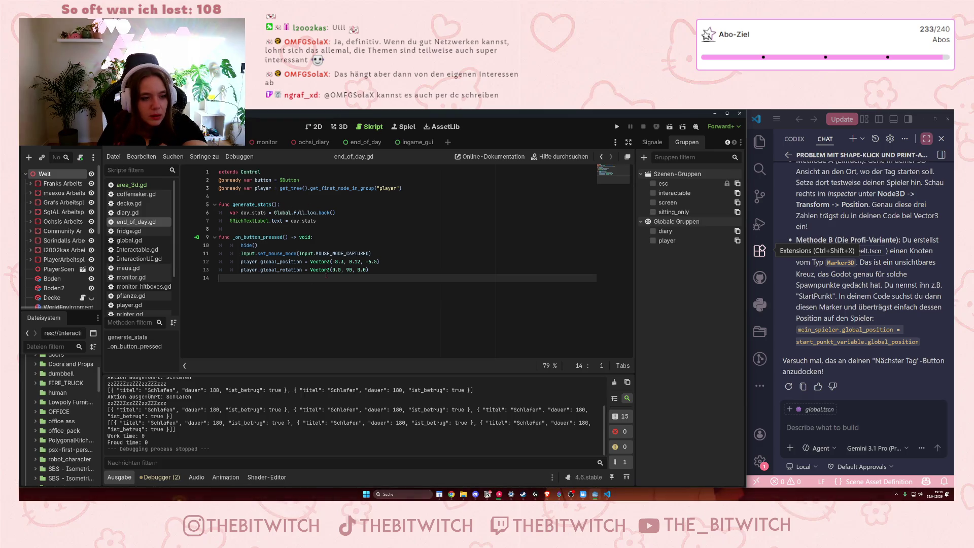
Check the PlayerScene tab's Verlauf and Inspektor panels and its Player node, then return to Welt.
mouse_move(330, 262)
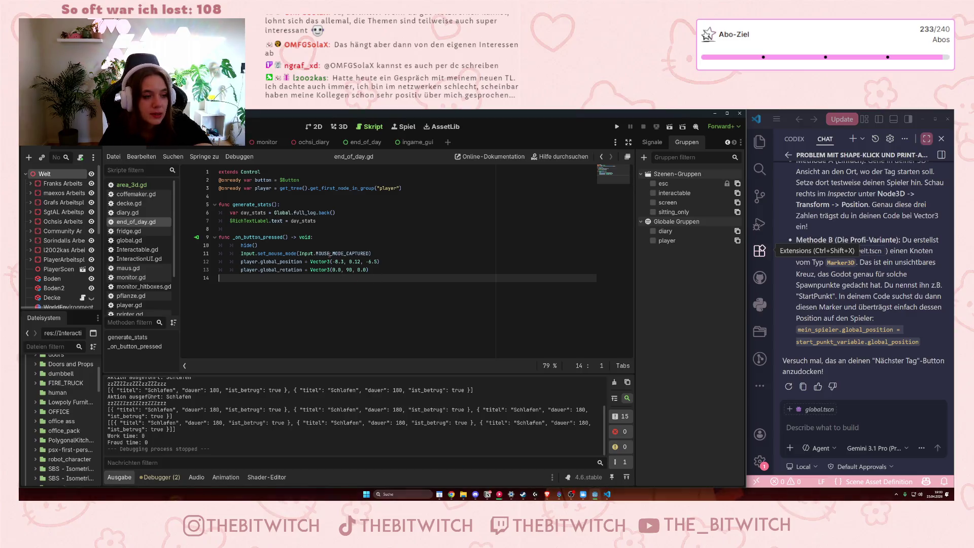
left_click(166, 142)
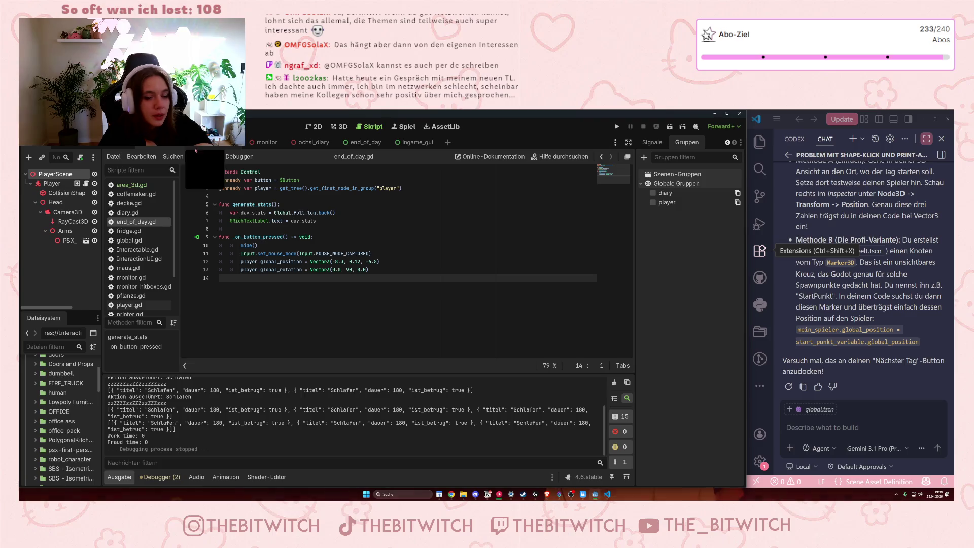
left_click(727, 142)
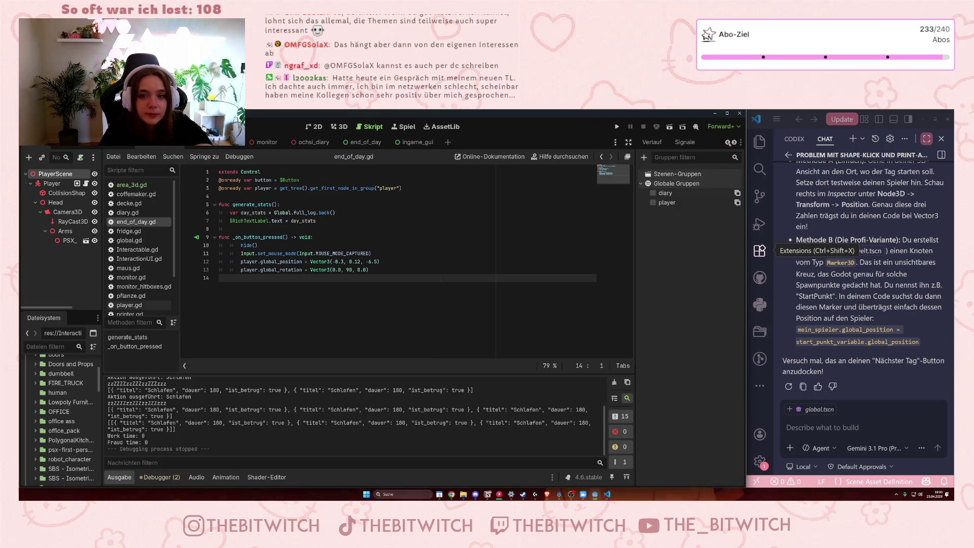
left_click(652, 142)
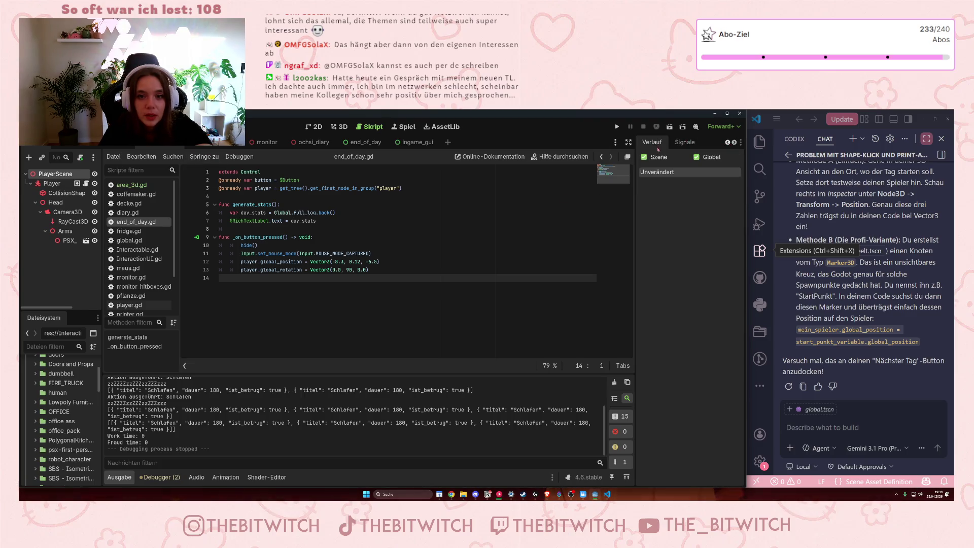
left_click(727, 142)
left_click(655, 142)
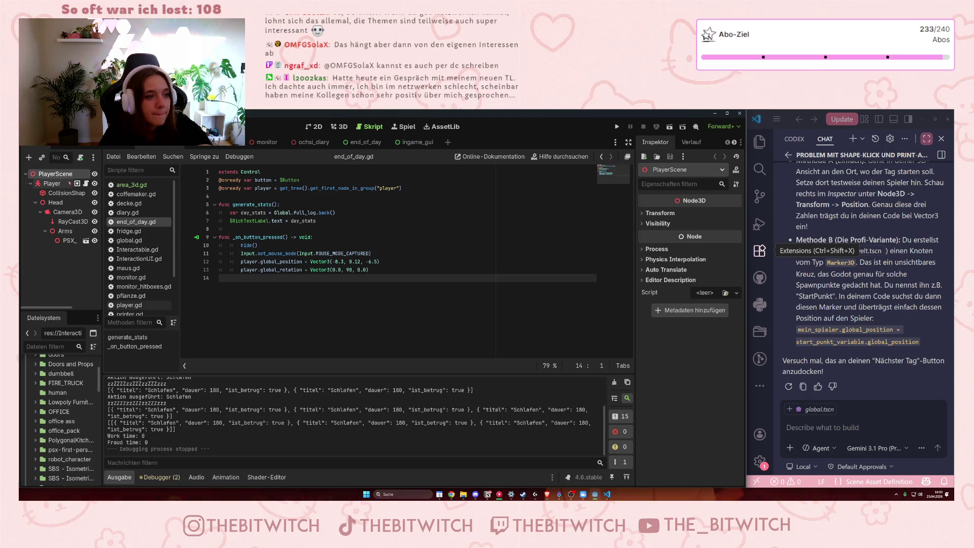
left_click(50, 185)
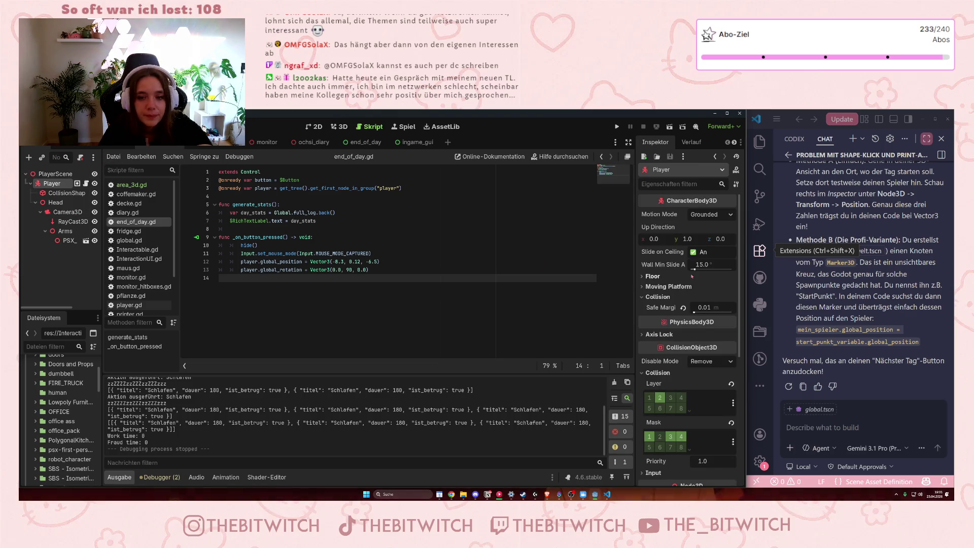
left_click(51, 174)
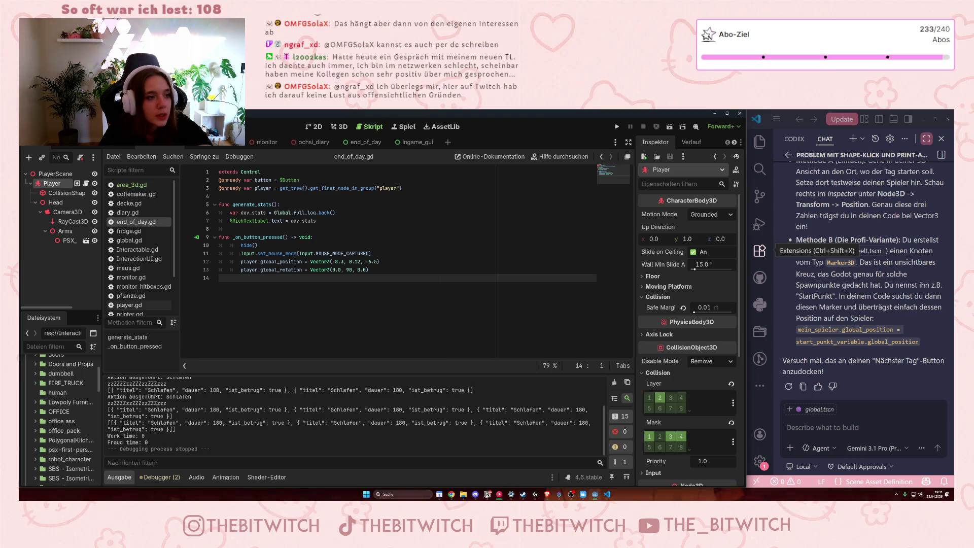
Select the PlayerScene instance in Welt to read its transform: -8.3, 0.12, -6.5, Y -93°.
scroll(56, 223, "down", 3)
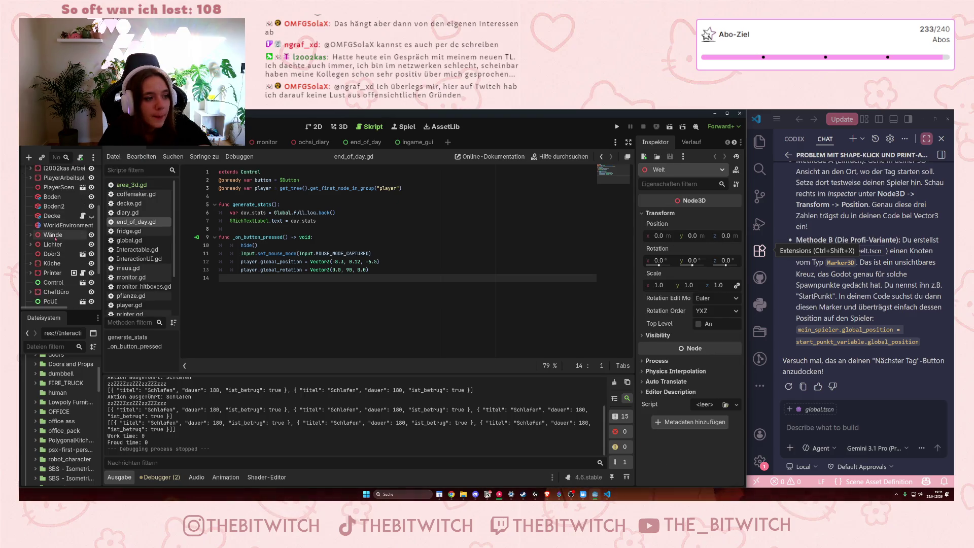
scroll(55, 242, "down", 2)
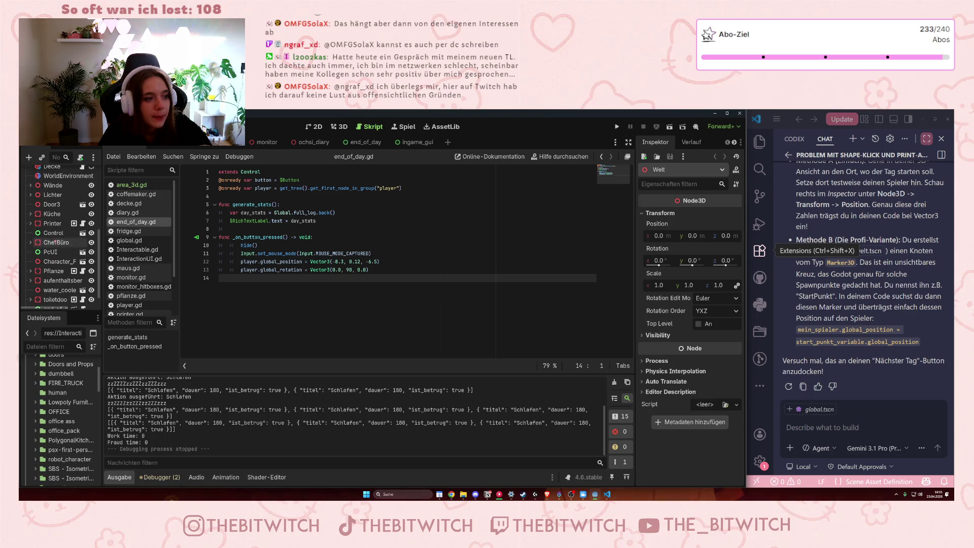
scroll(50, 218, "down", 1)
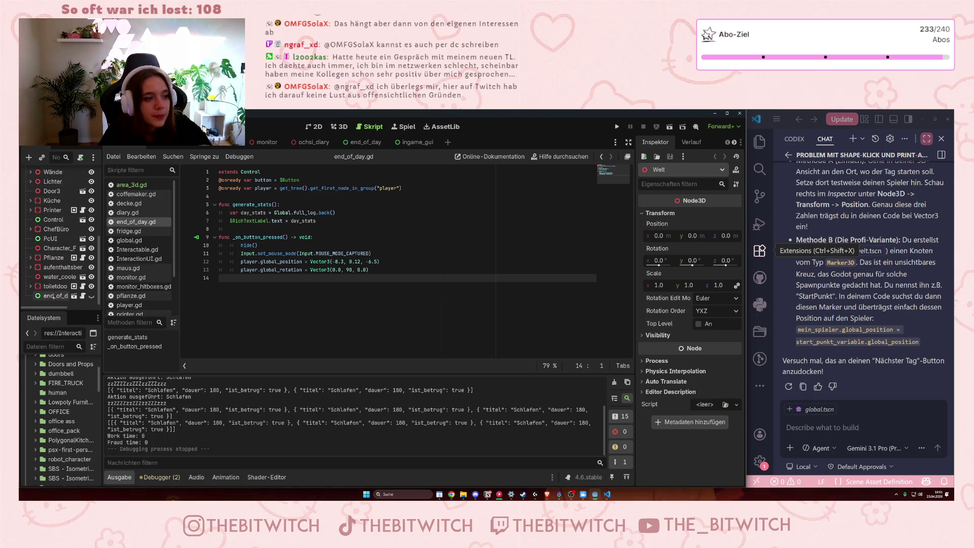
scroll(46, 225, "up", 3)
scroll(46, 225, "up", 1)
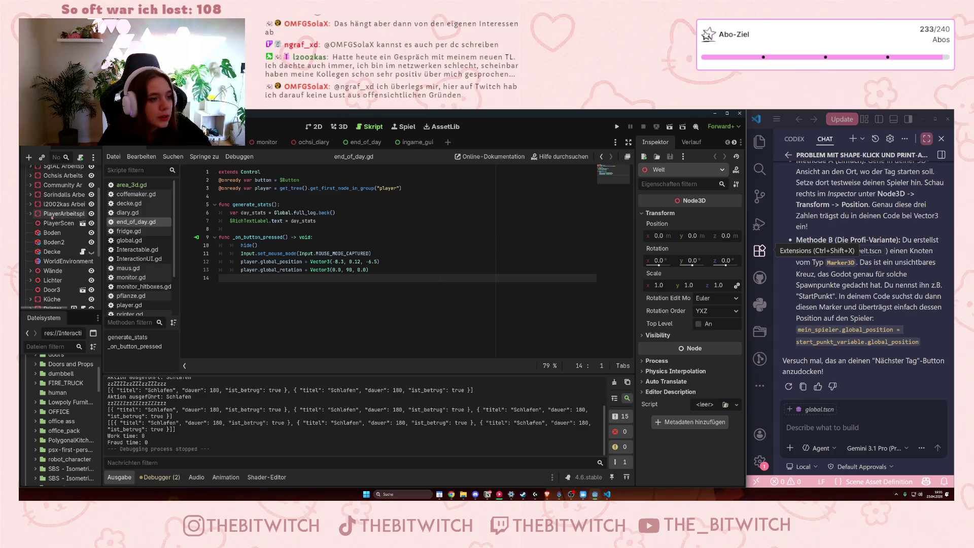
left_click(57, 224)
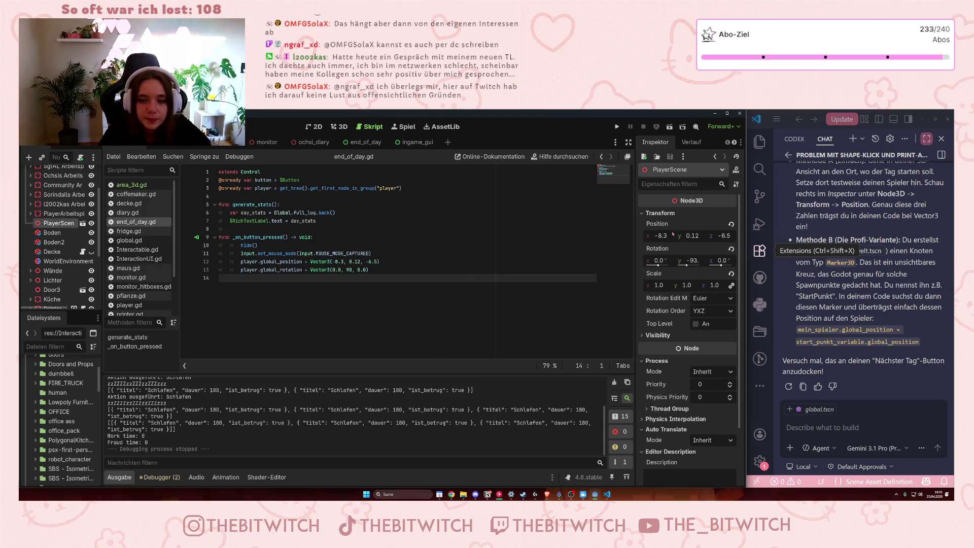
mouse_move(696, 263)
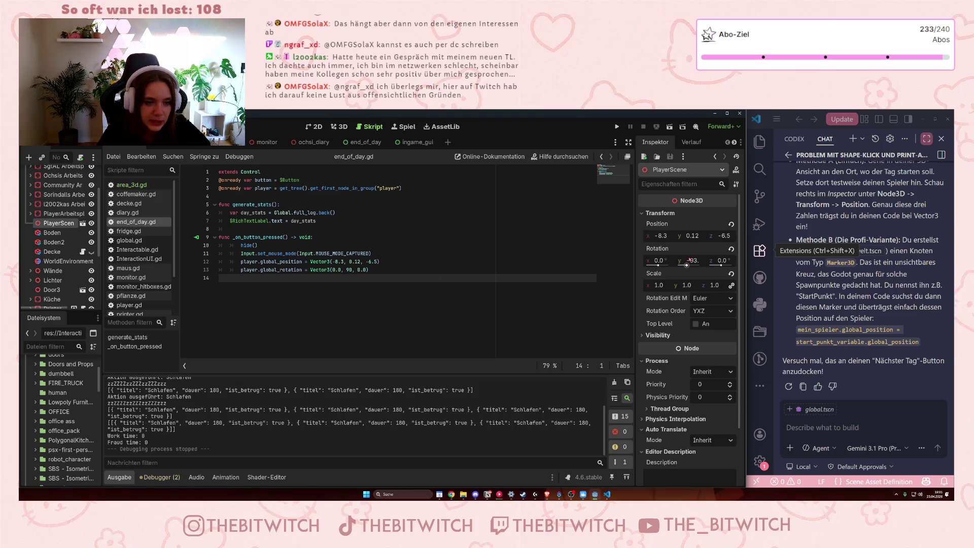
left_click(350, 269)
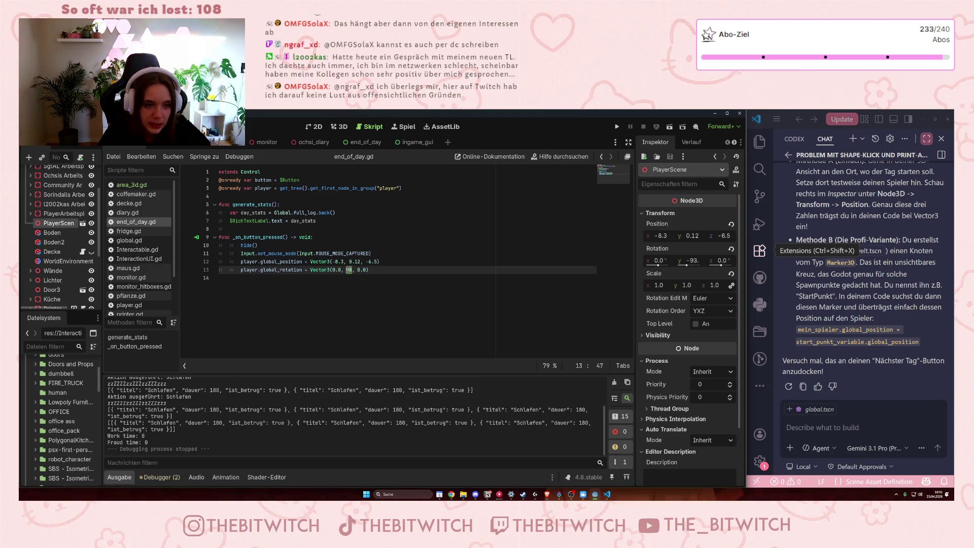
Replace the 90 Y rotation in end_of_day.gd with -93.1 and save.
key("BackSpace")
key("BackSpace")
type("-93.1")
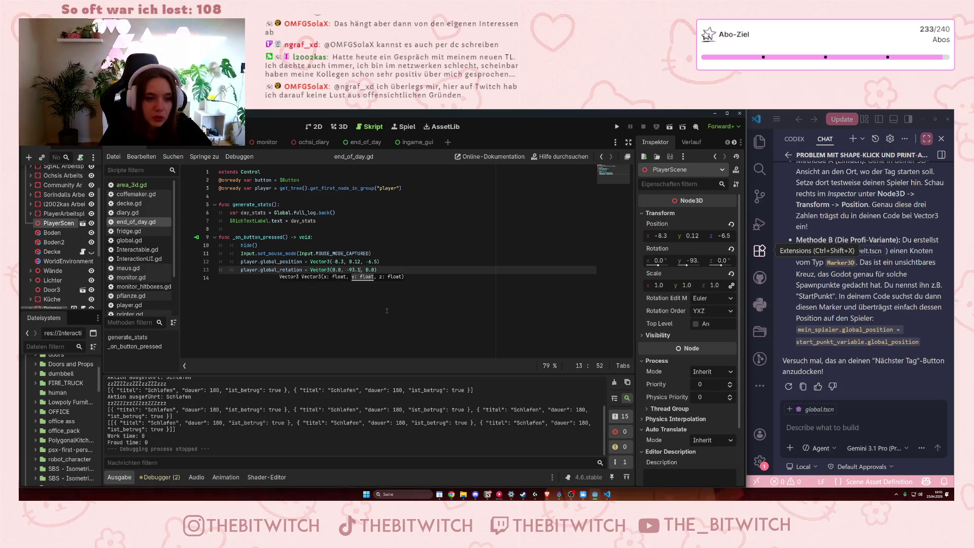
left_click(406, 299)
key("ctrl+s")
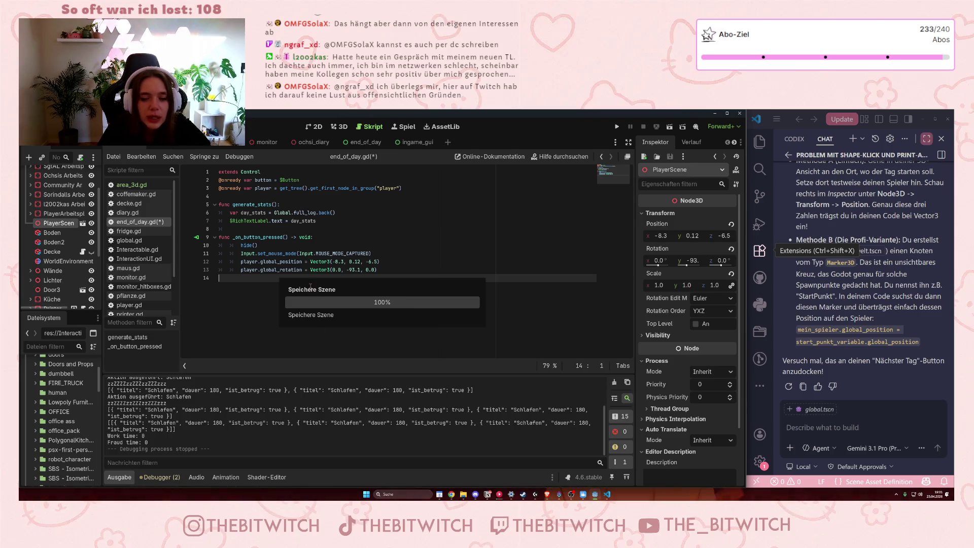
left_click(349, 269)
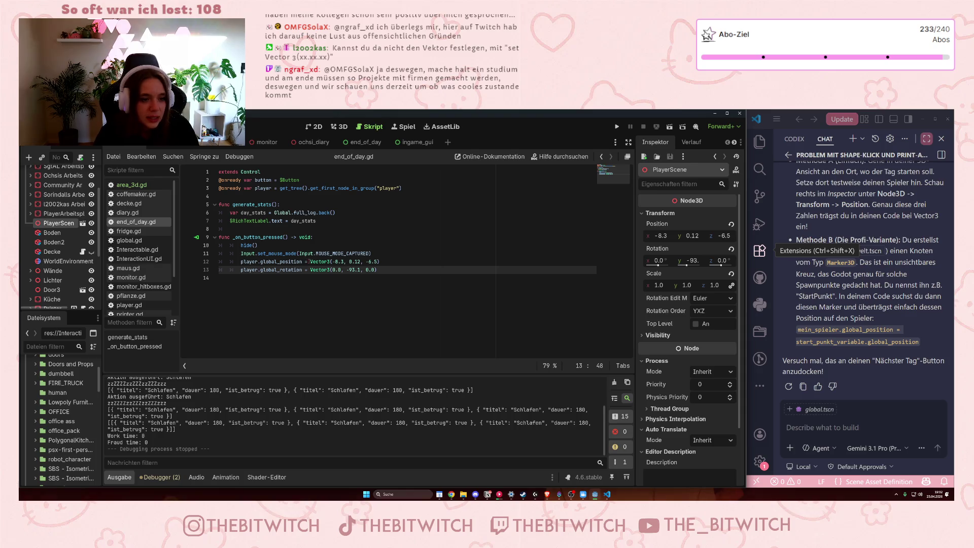
Comment out the rotation line with # and save the script.
left_click(306, 270)
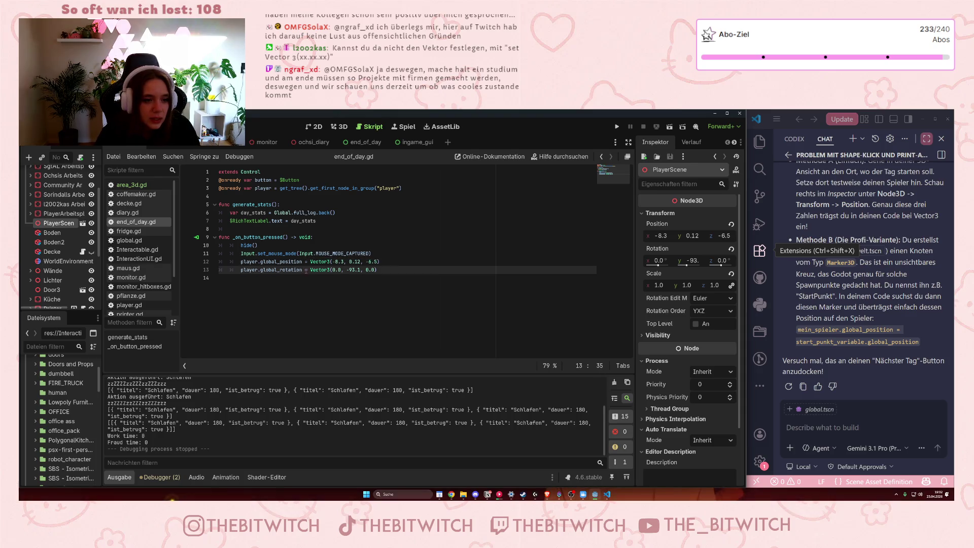
mouse_move(306, 270)
left_mouse_down()
mouse_move(378, 270)
mouse_move(231, 262)
left_mouse_up()
left_click(380, 261)
left_click(241, 269)
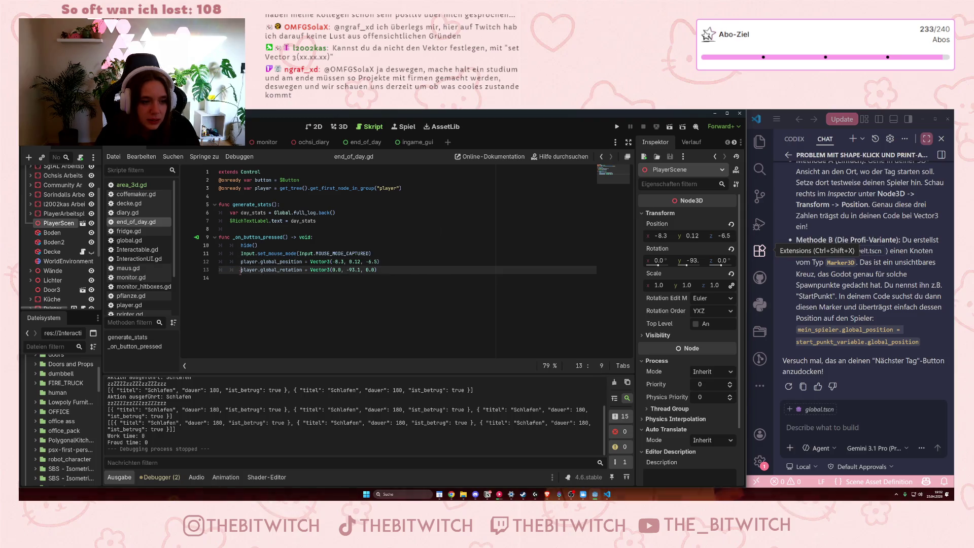
type("#")
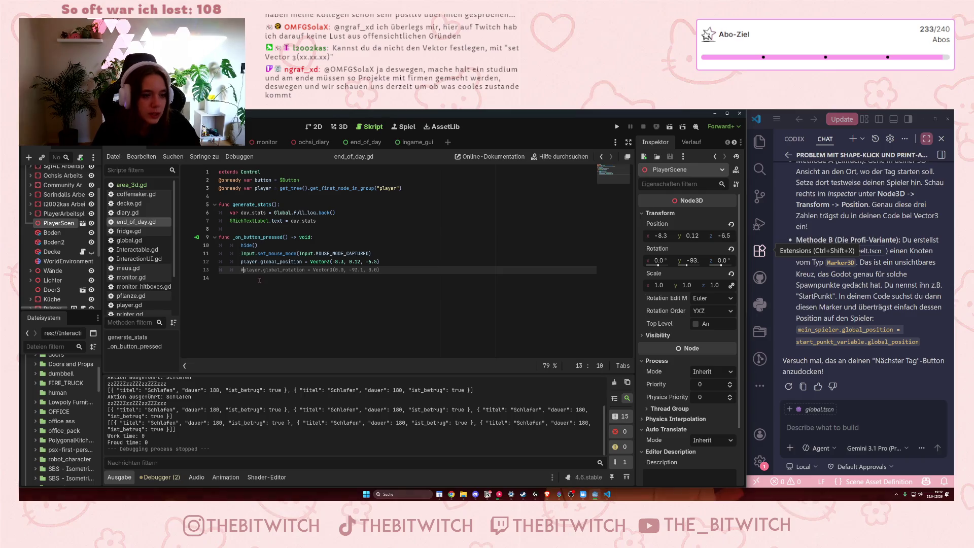
left_click(259, 281)
key("ctrl+s")
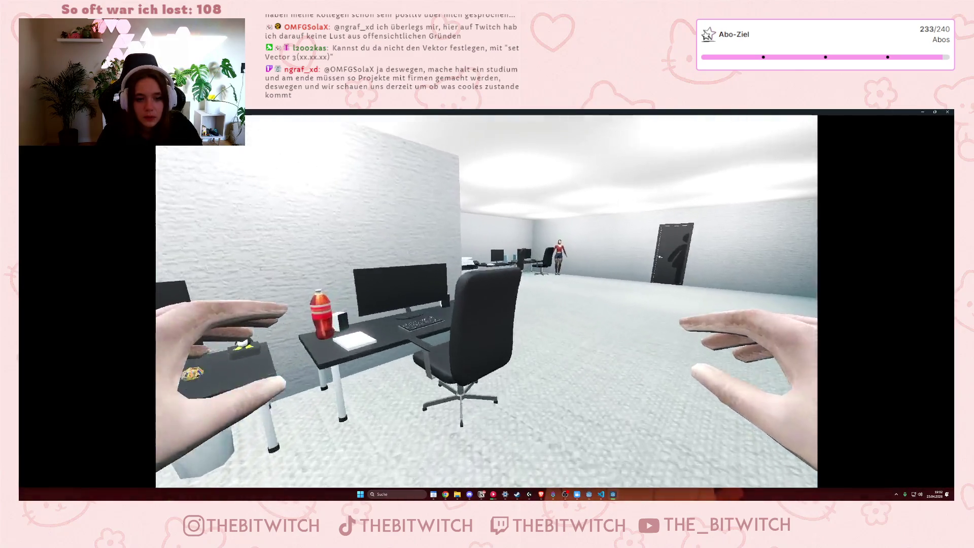
Walk to the sofa, sleep, continue with Nächster Tag, walk into the lounge, and close the game.
key("w")
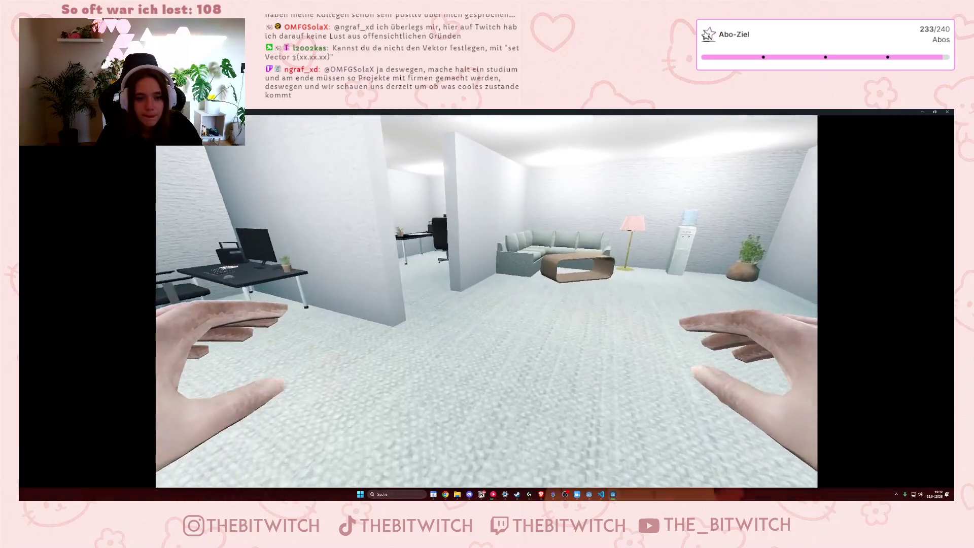
key("w")
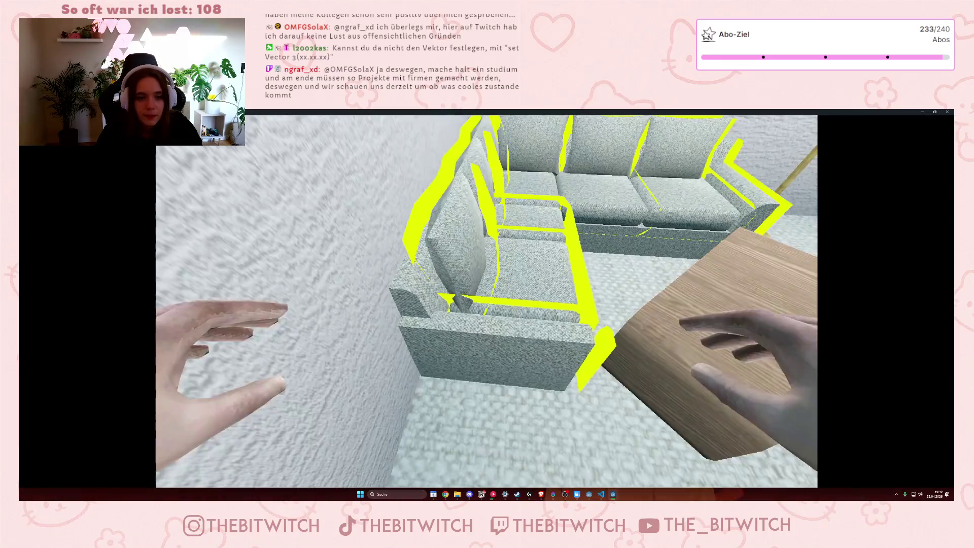
key("e")
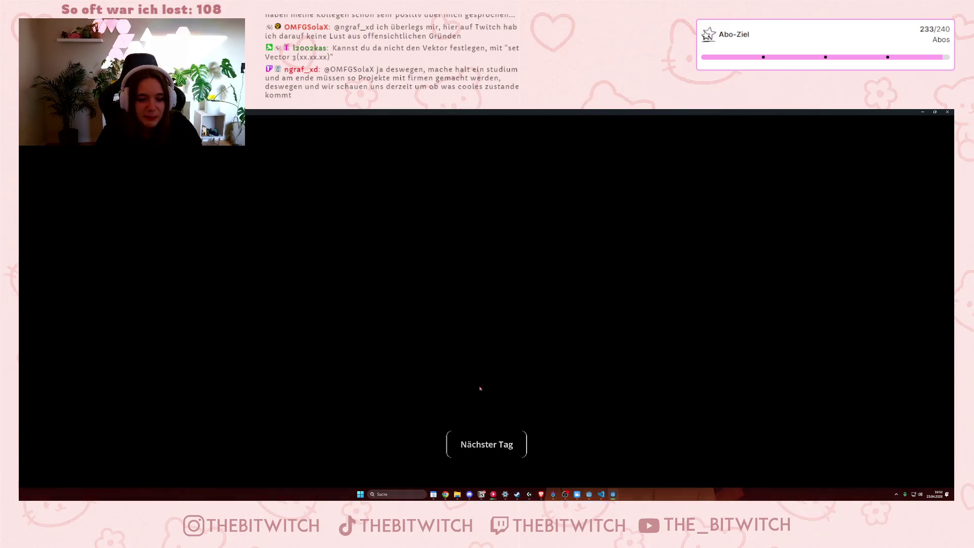
left_click(486, 444)
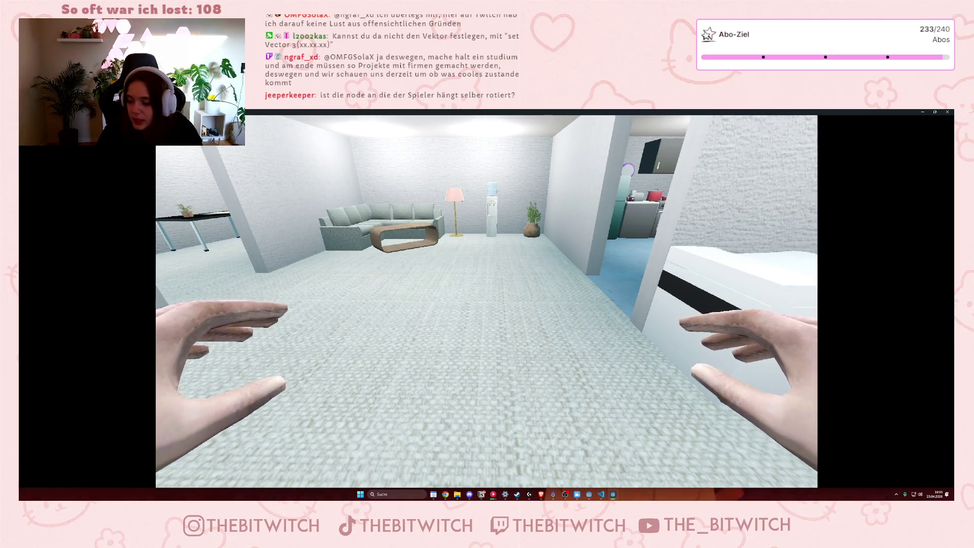
key("w")
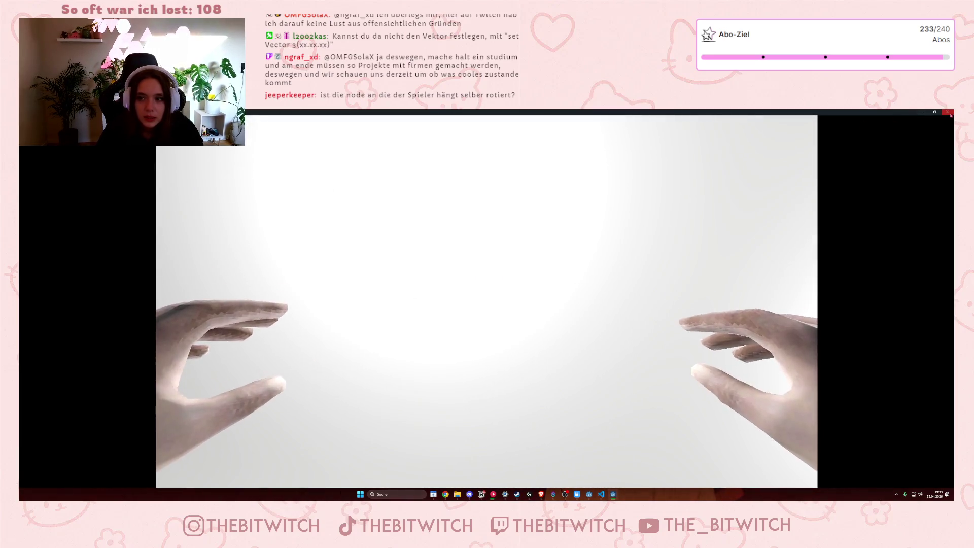
left_click(950, 114)
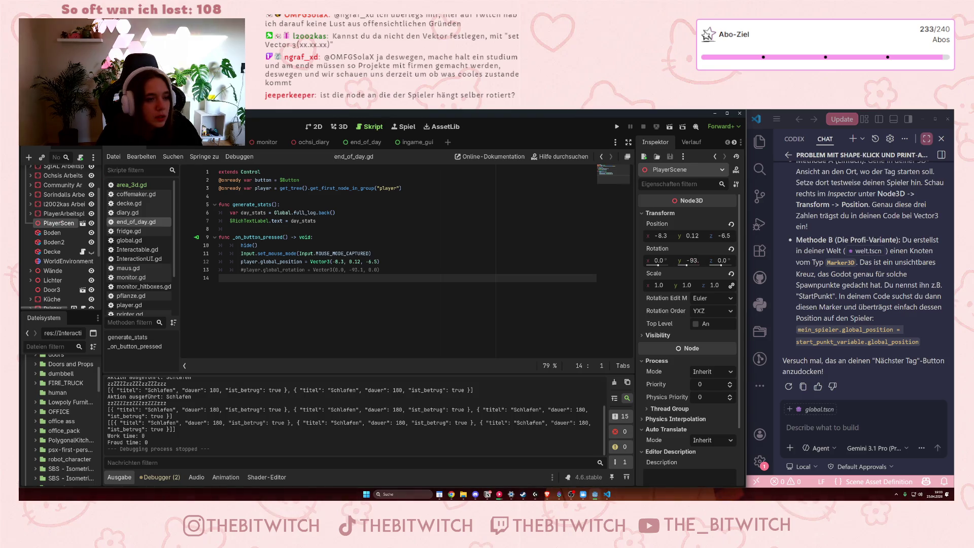
left_click(83, 223)
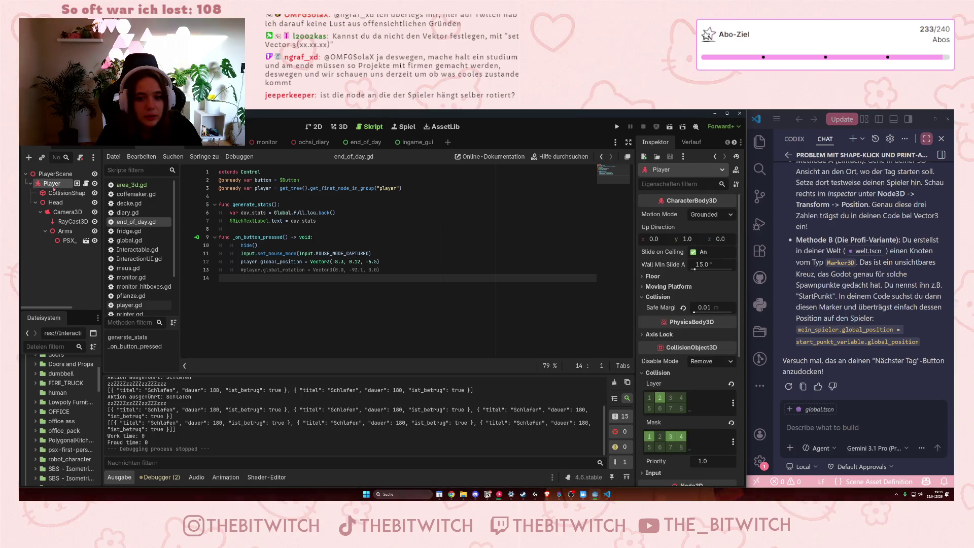
Inspect the transforms of the PlayerScene root, Player, CollisionShape, Head and Arms nodes.
left_click(55, 174)
left_click(642, 214)
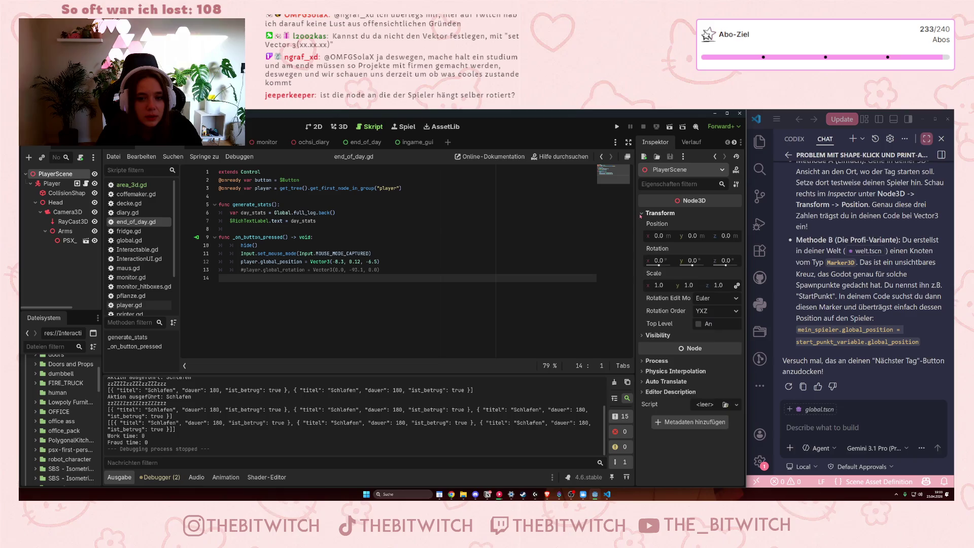
left_click(48, 184)
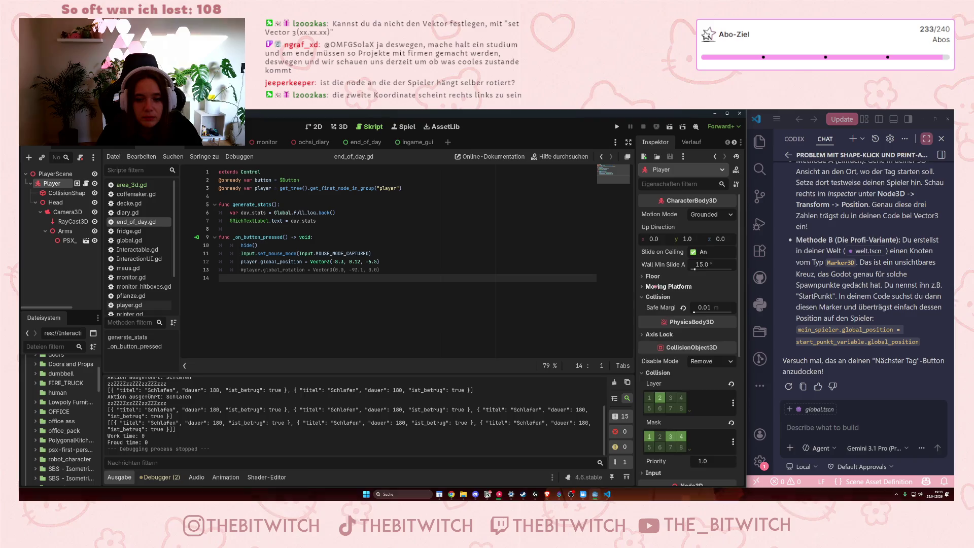
scroll(649, 287, "down", 4)
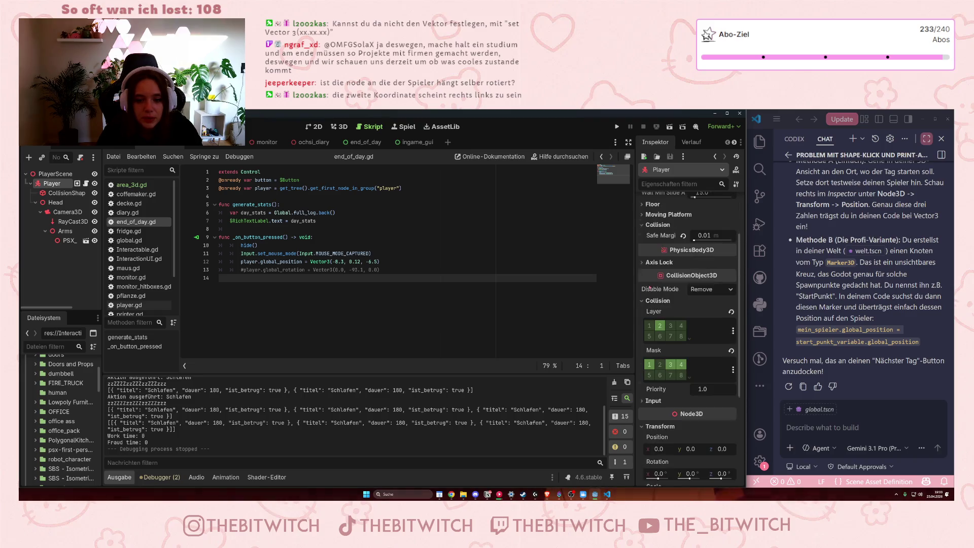
scroll(650, 277, "down", 1)
scroll(665, 345, "down", 1)
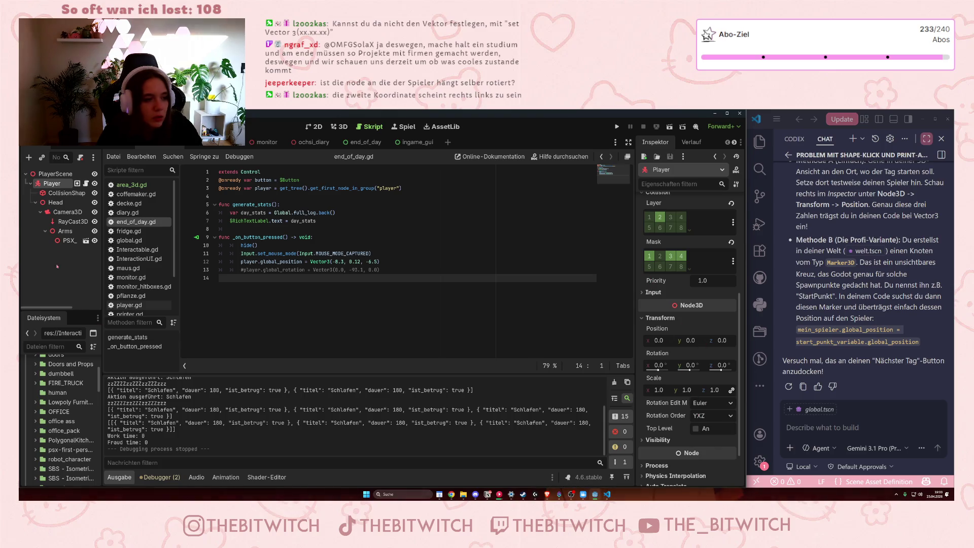
left_click(66, 193)
left_click(55, 202)
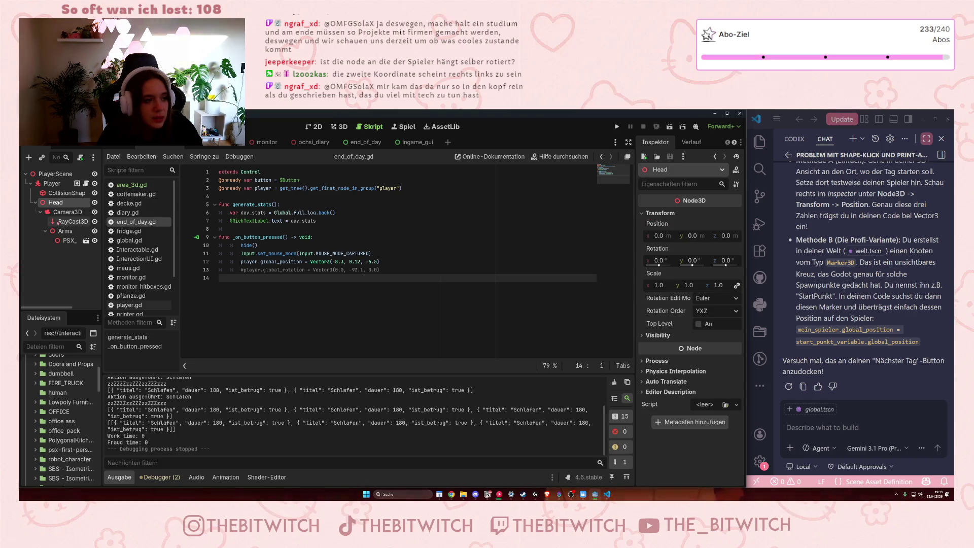
left_click(68, 211)
left_click(65, 231)
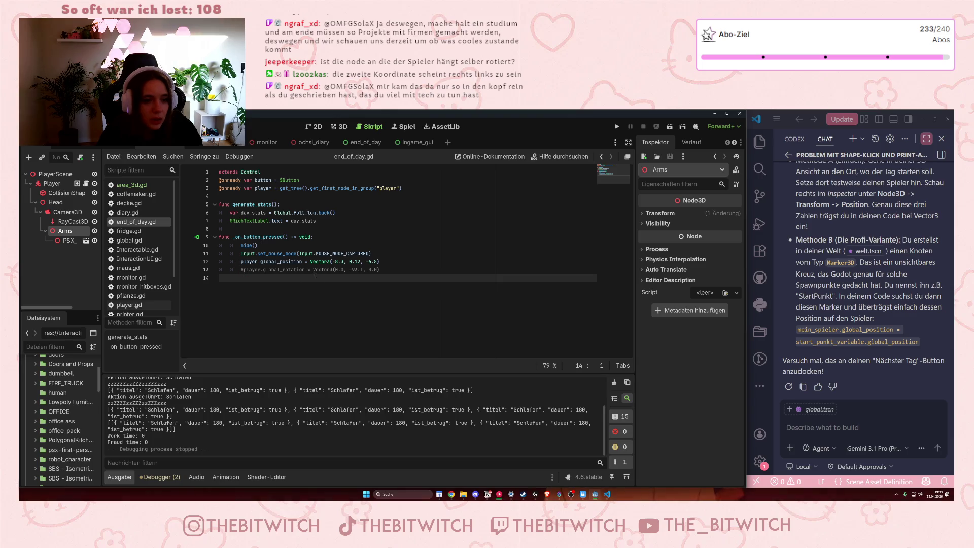
Return to the -93.1 rotation value in end_of_day.gd and launch the game again.
left_click(355, 270)
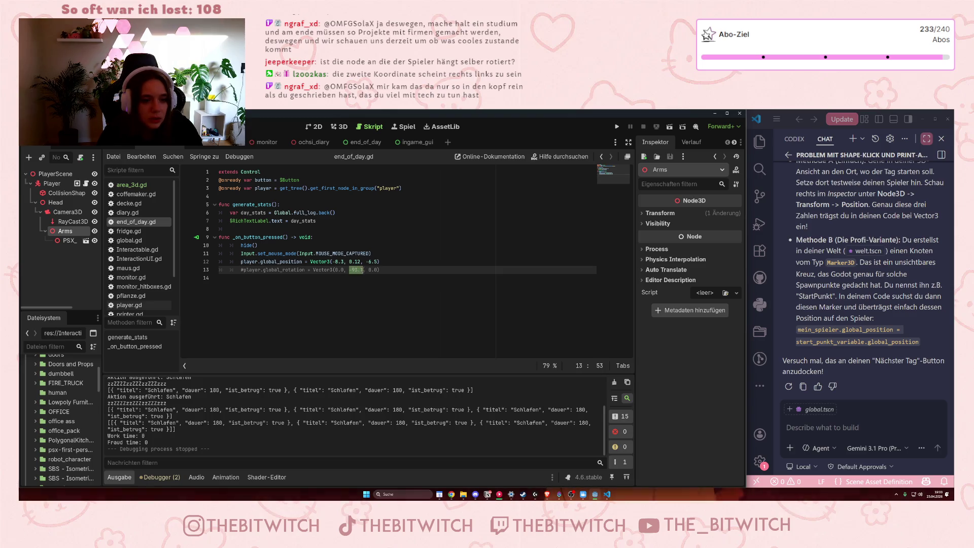
key("Right")
key("Right")
key("Right")
left_click(617, 126)
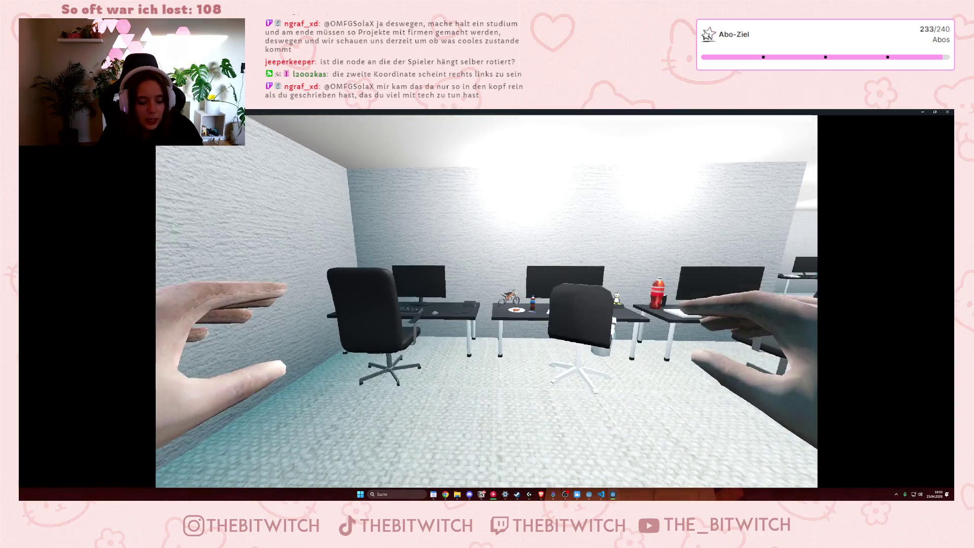
Walk from the desks to the sofa, sleep, take Nächster Tag, and stop the game with F8.
key("w")
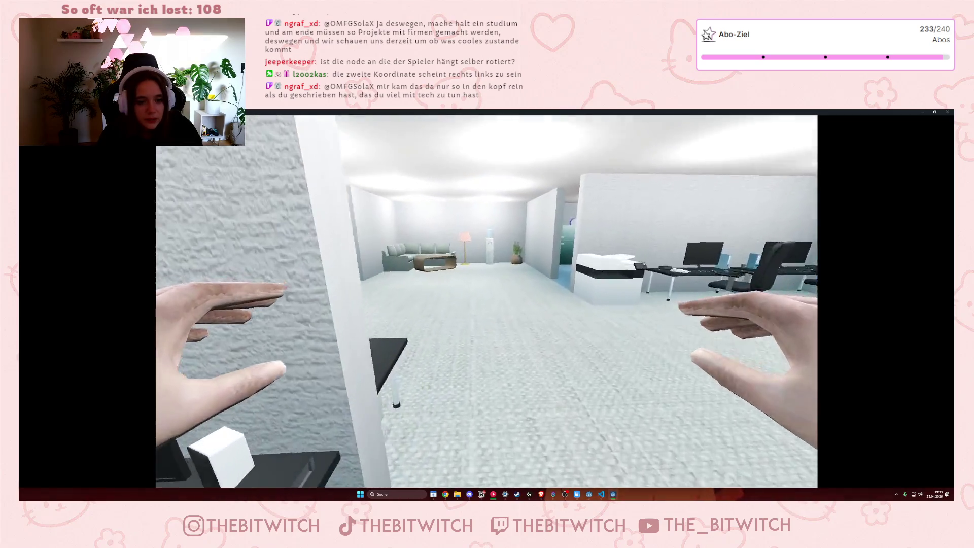
key("w")
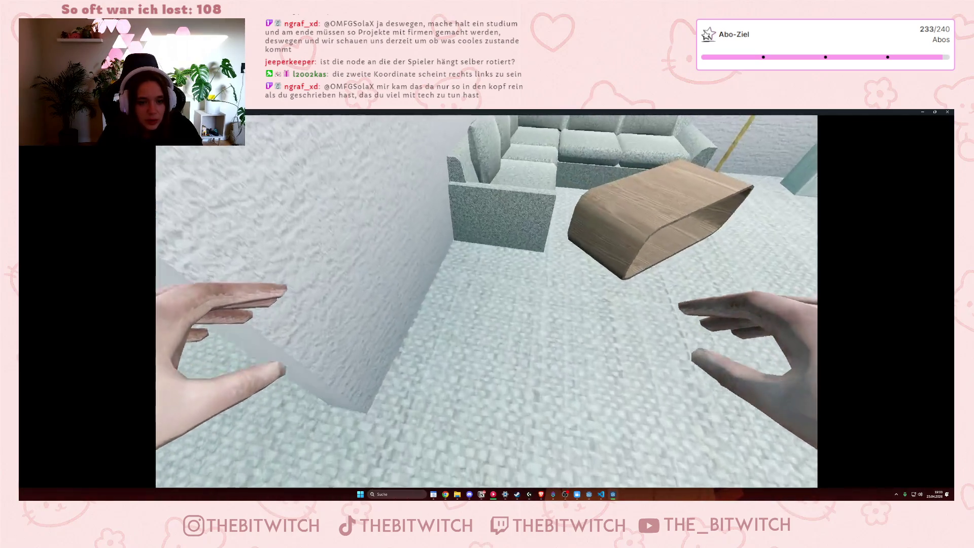
key("w")
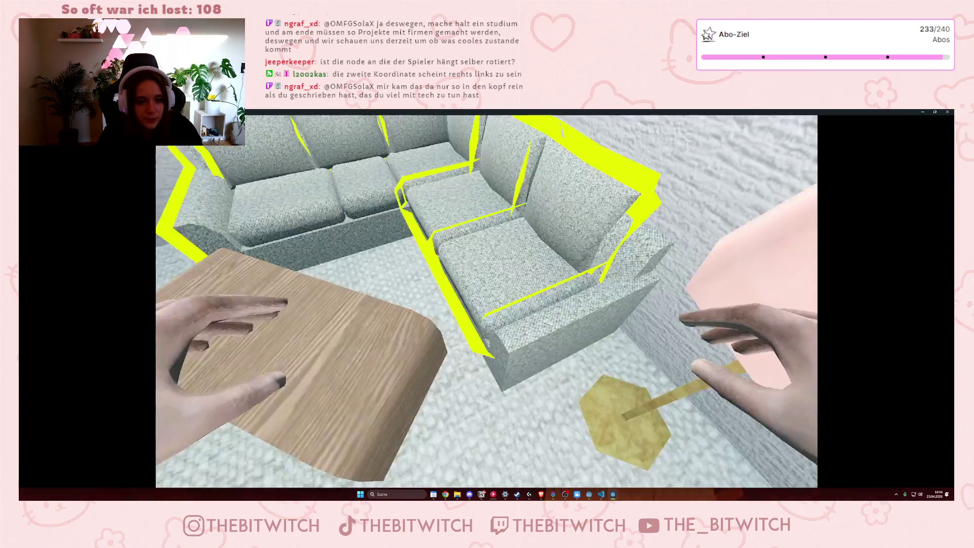
left_click(487, 304)
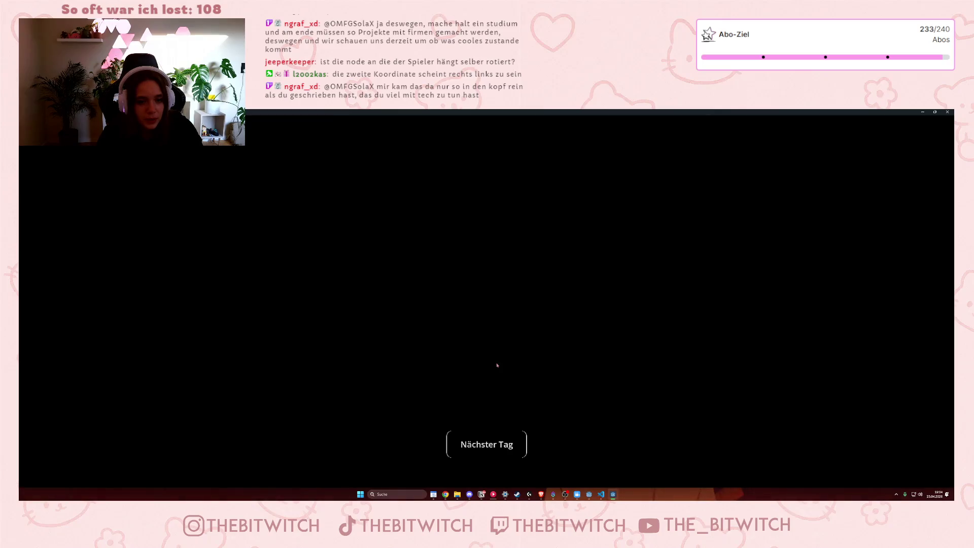
left_click(487, 445)
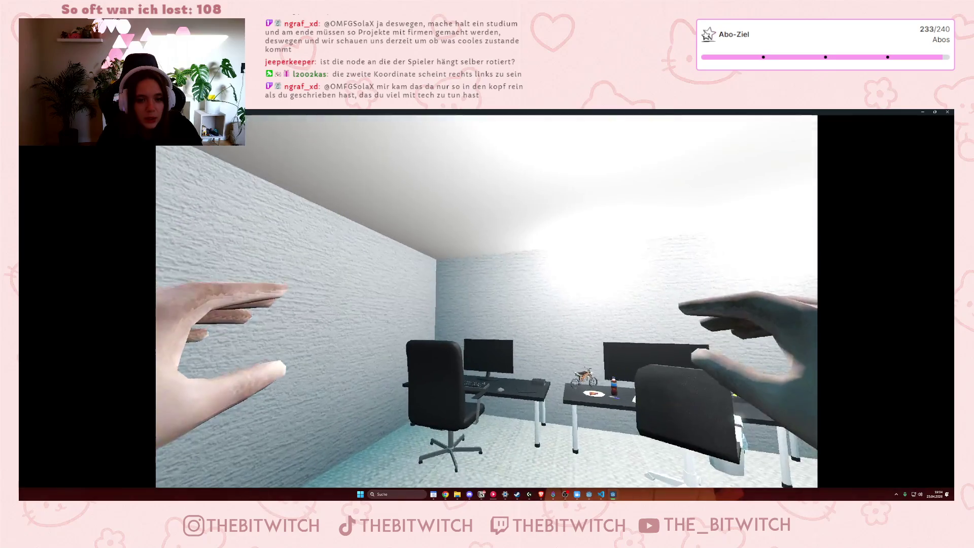
key("F8")
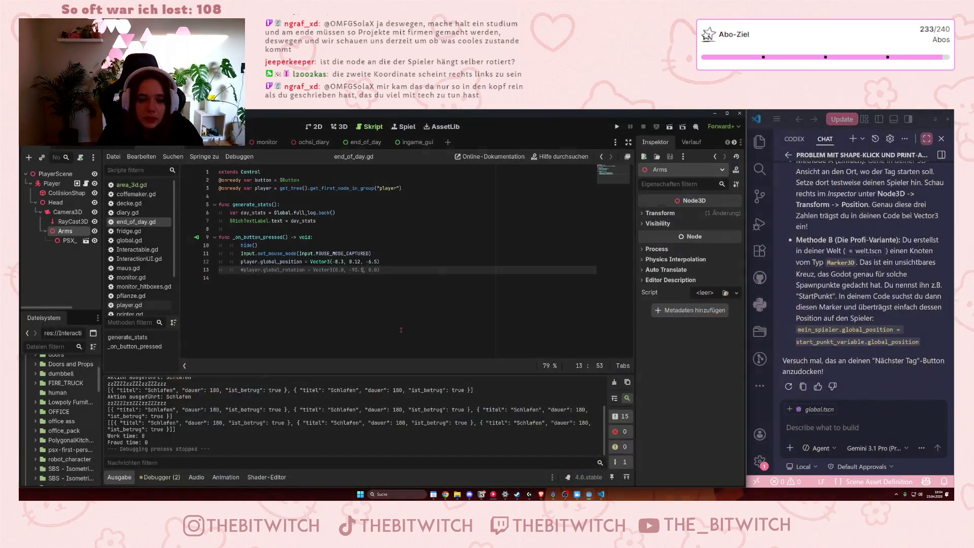
Remove the # from line 13 so the -93.1 rotation is active again, and save.
left_click(244, 269)
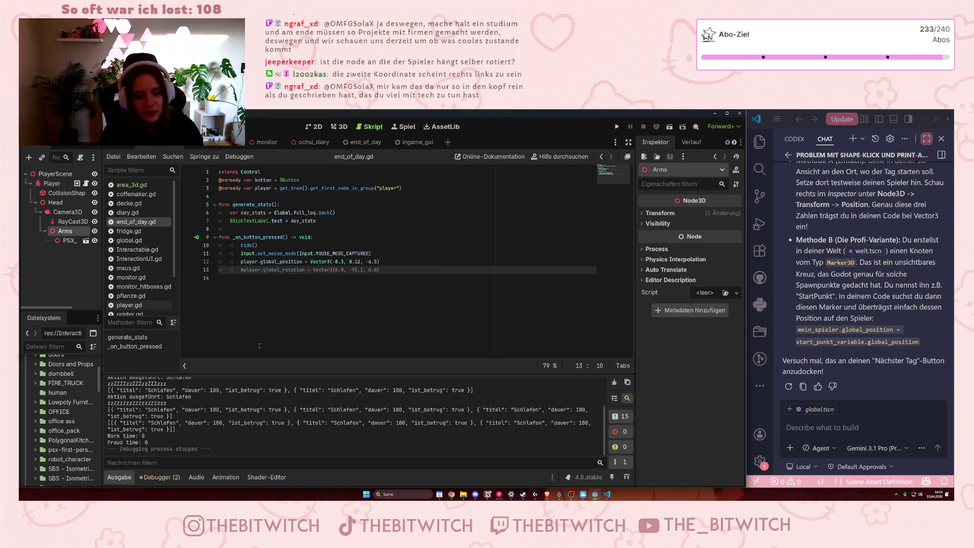
key("BackSpace")
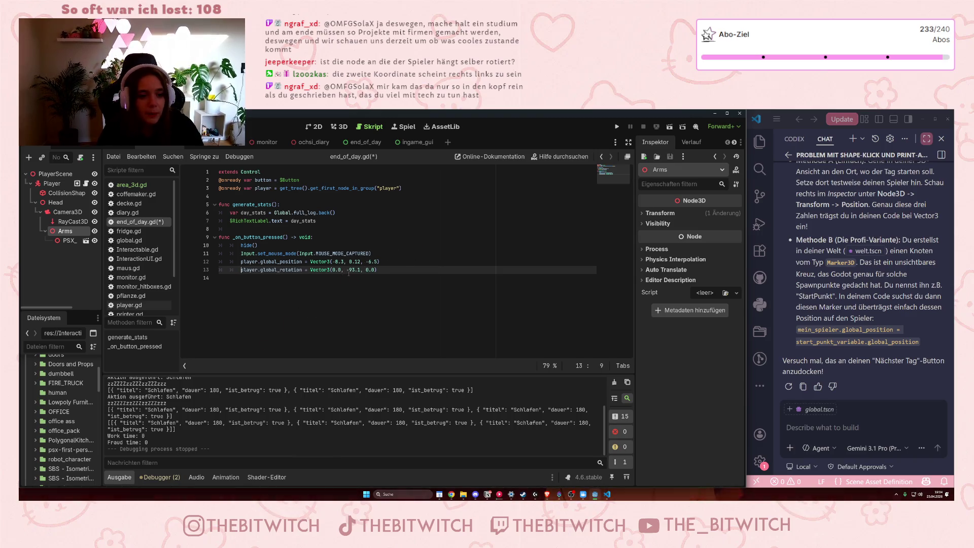
key("Right")
key("Right")
key("Right")
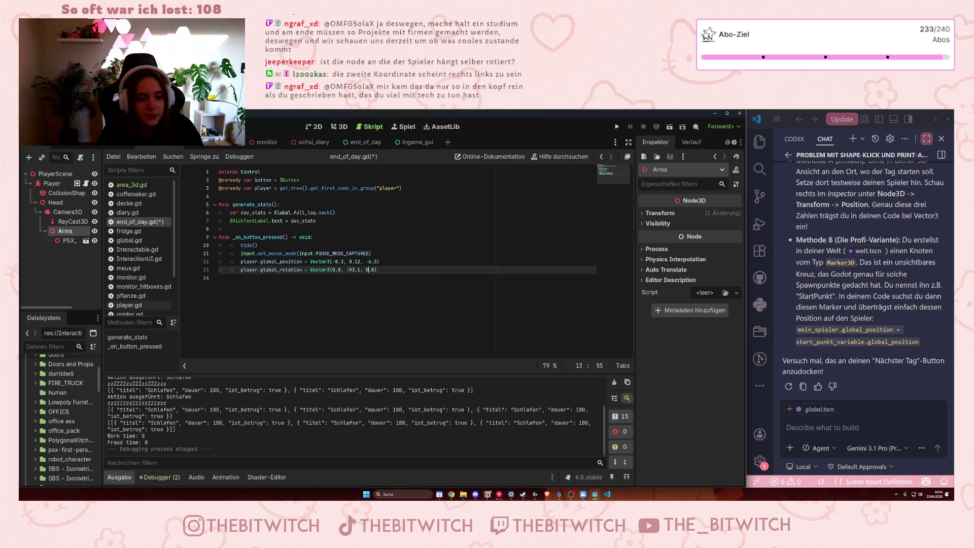
left_click_drag(360, 270, 344, 269)
left_click(370, 277)
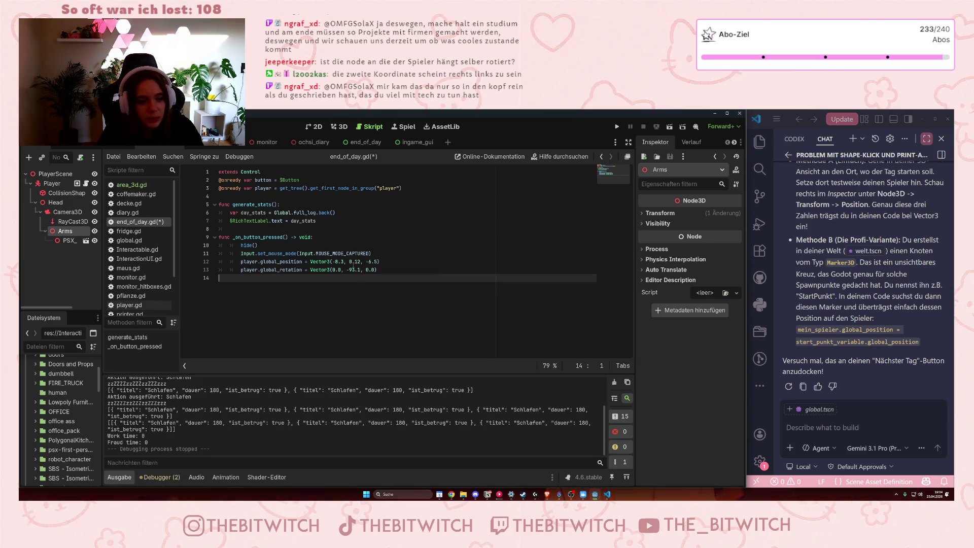
key("ctrl")
key("ctrl")
left_click(349, 270)
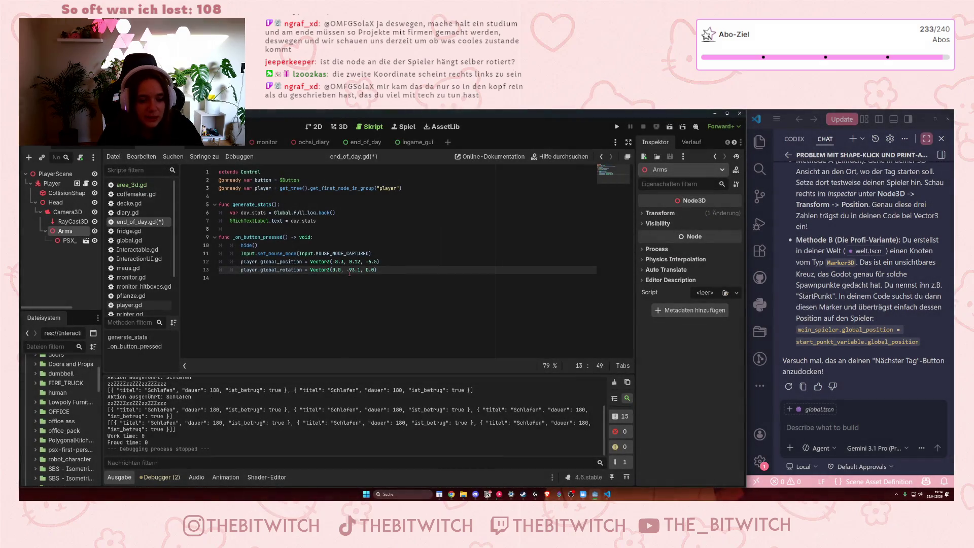
key("ctrl+s")
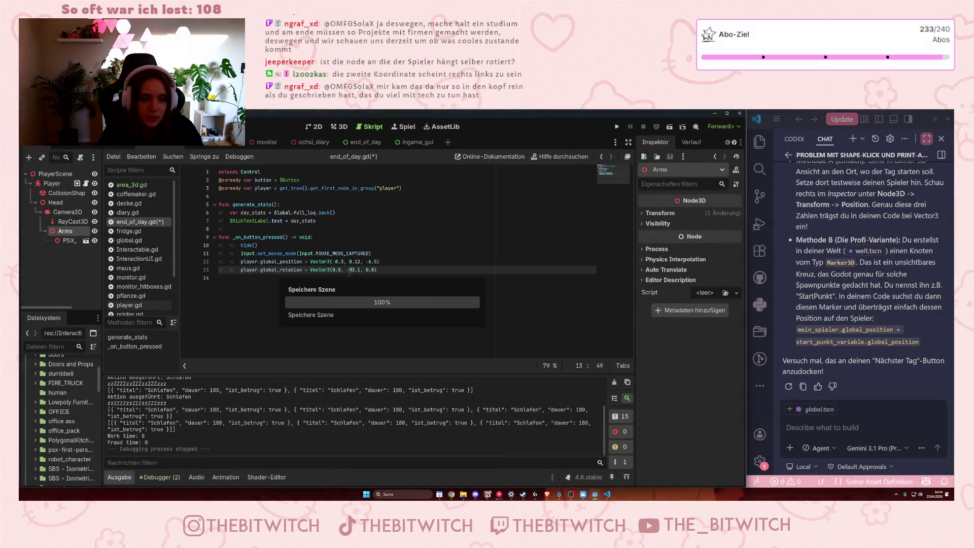
left_click(617, 126)
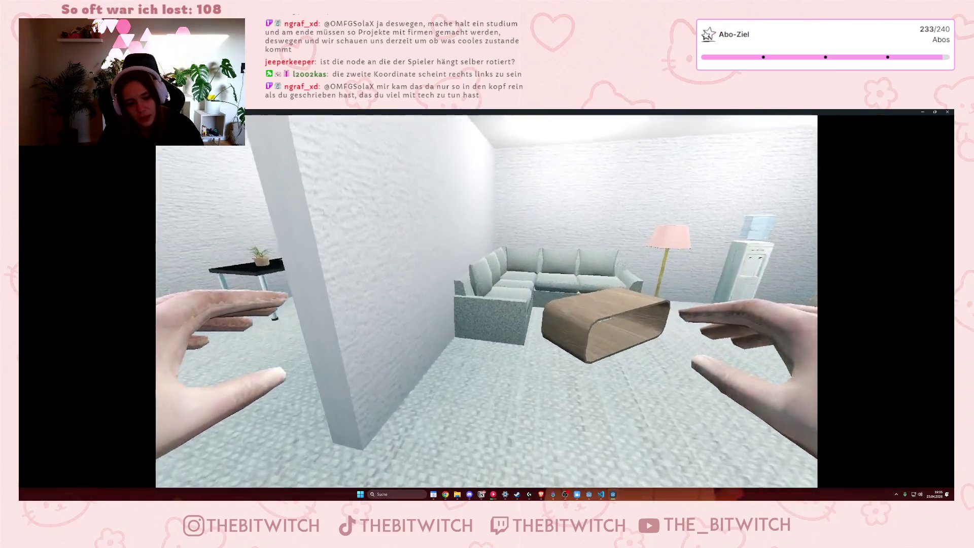
Sleep on the sofa, start the next day, look around from the new spawn, then stop the game.
key("w")
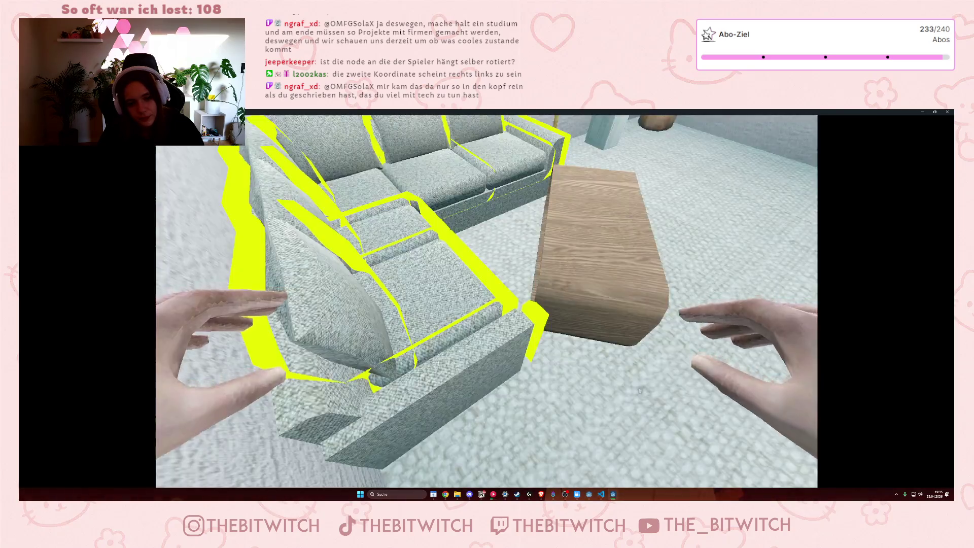
key("e")
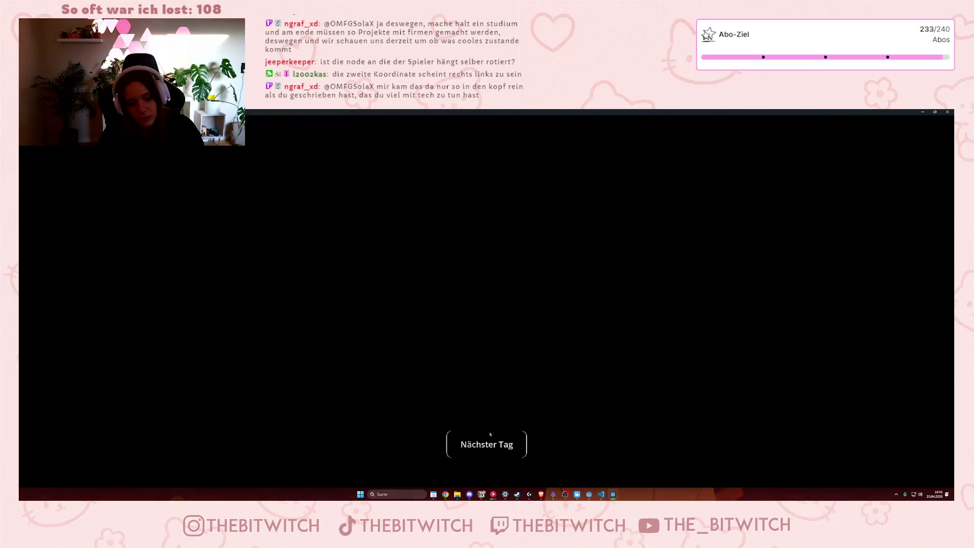
left_click(490, 434)
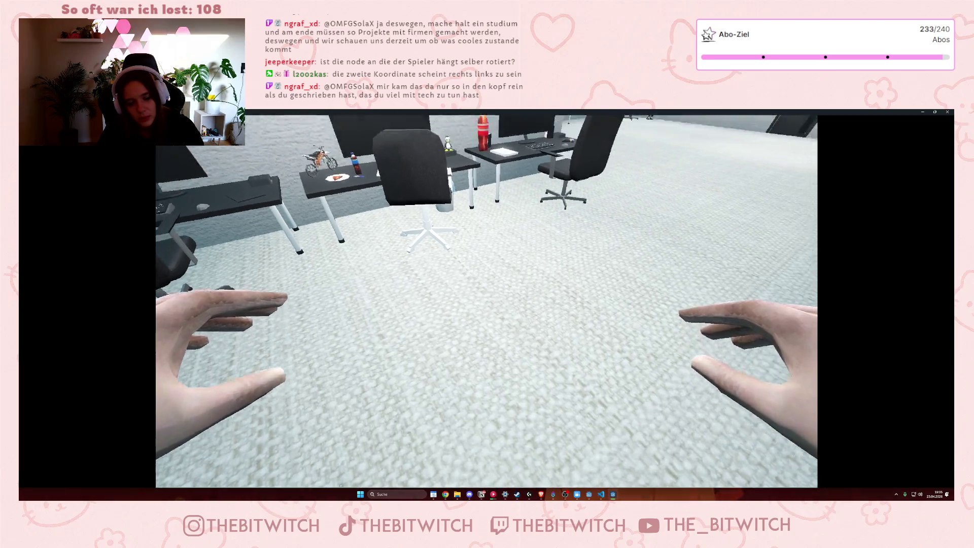
key("w")
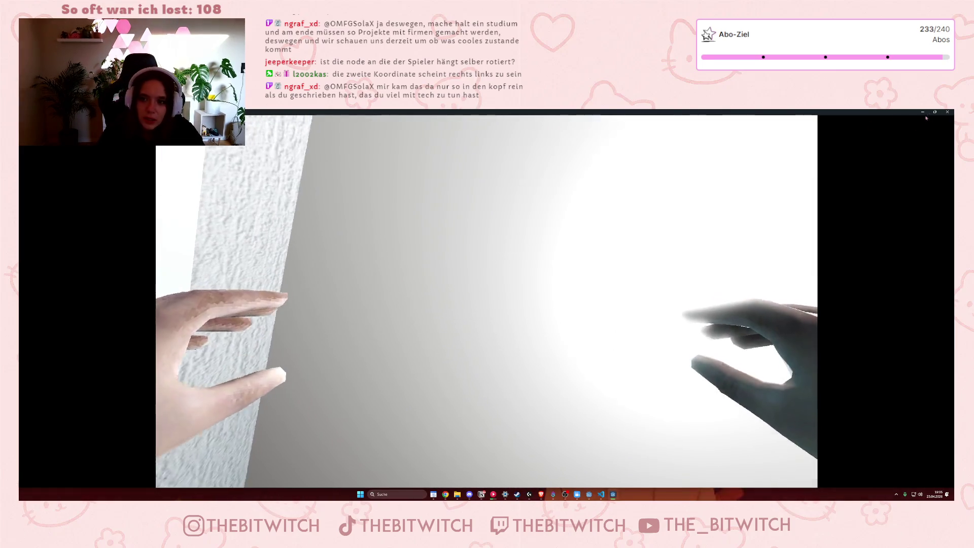
left_click(947, 111)
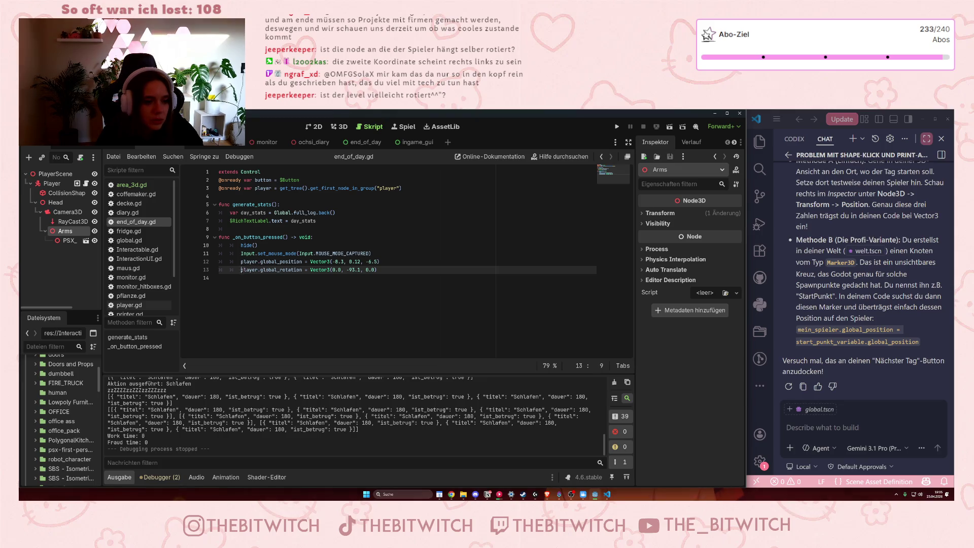
Set a breakpoint on line 13 of end_of_day.gd.
key("End")
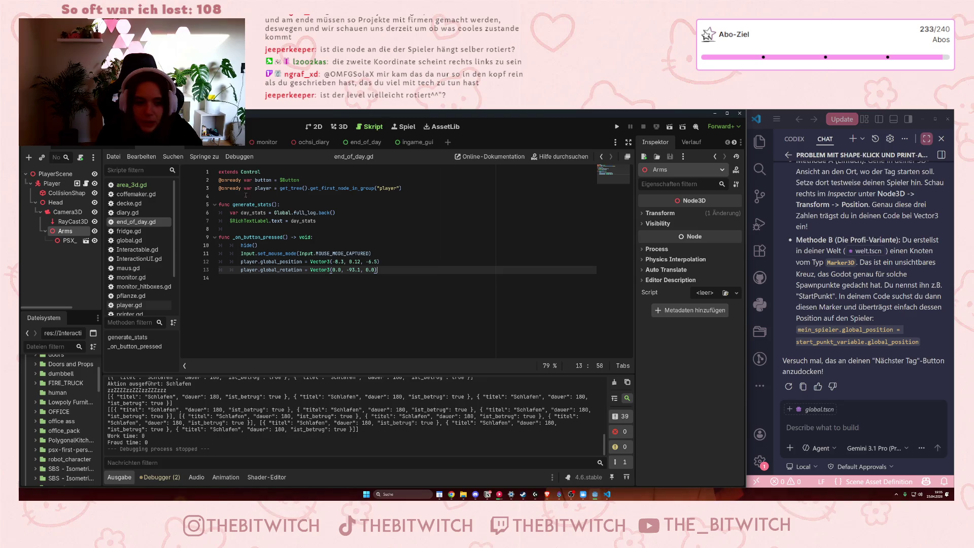
left_click(246, 262)
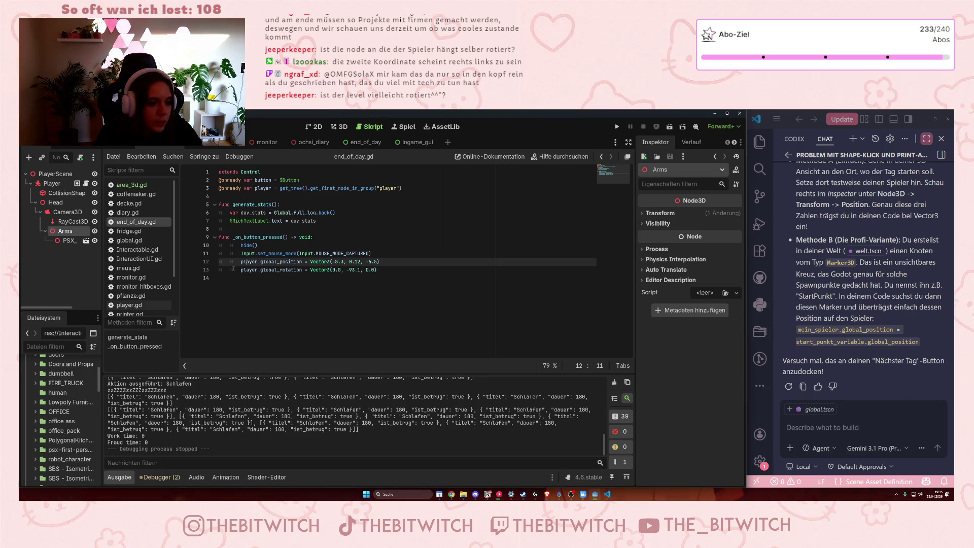
left_click(188, 270)
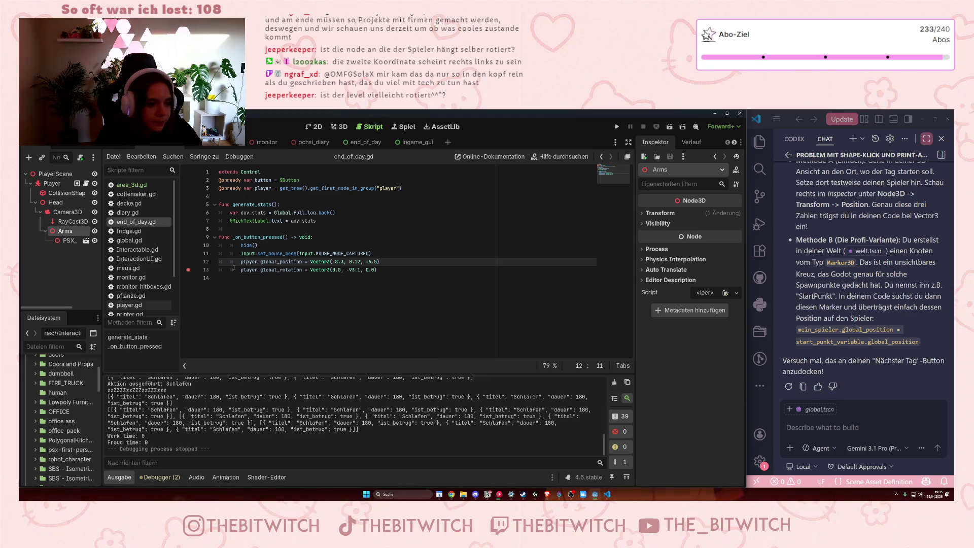
Run the game, sleep on the sofa, and choose Nächster Tag to pause at the breakpoint.
left_click(617, 126)
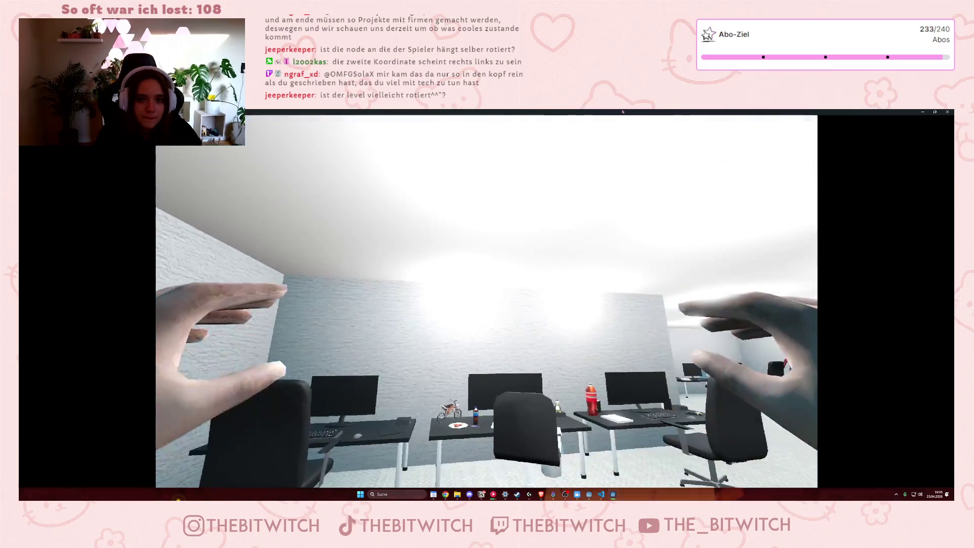
key("Escape")
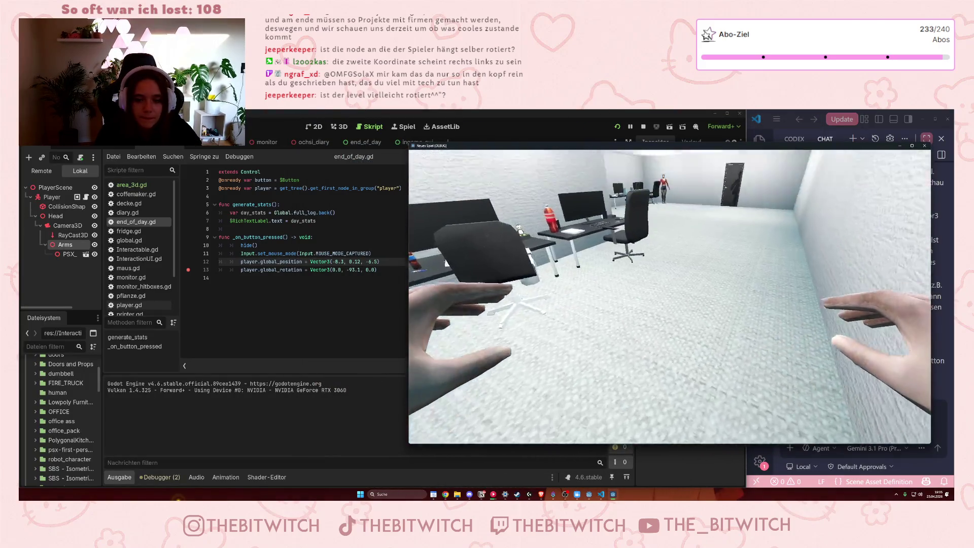
key("w")
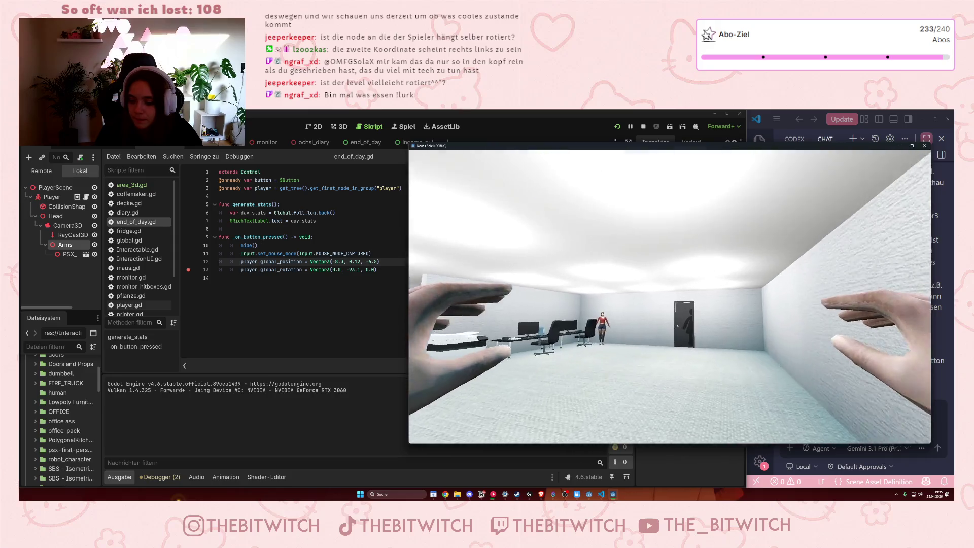
key("w")
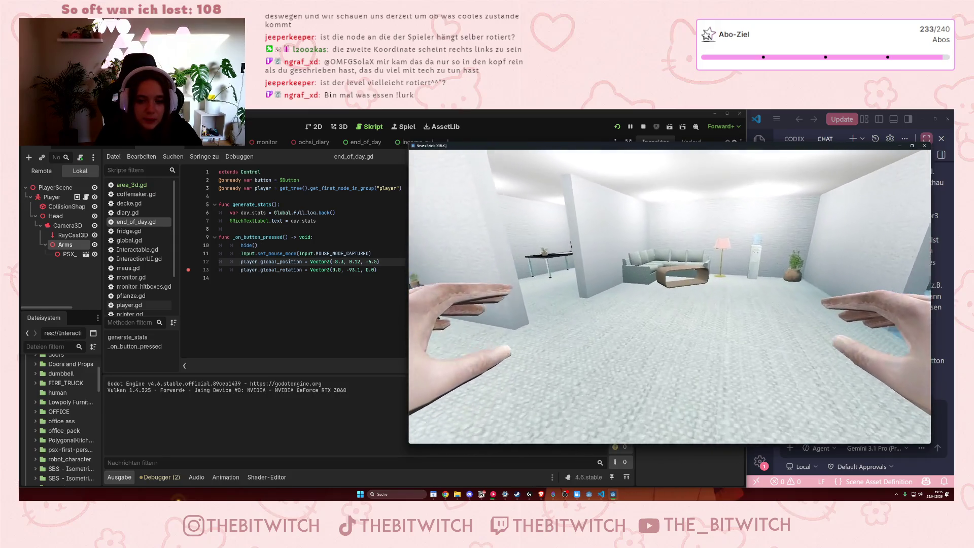
key("e")
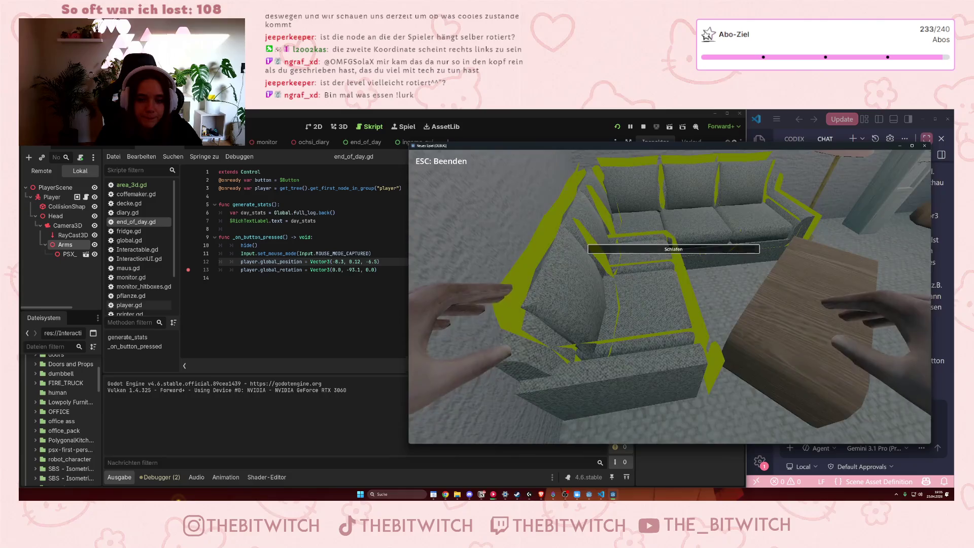
key("space")
key("e")
key("space")
key("e")
key("e")
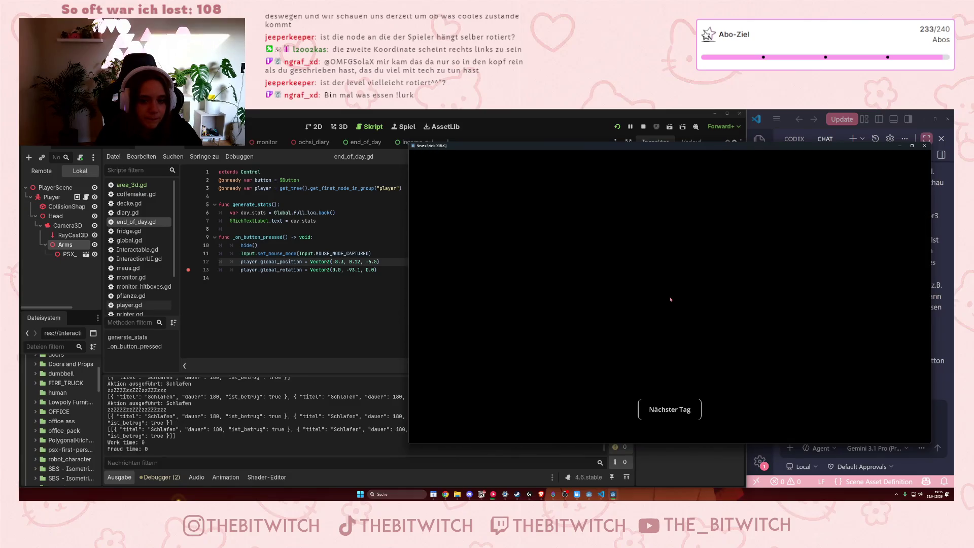
left_click(670, 410)
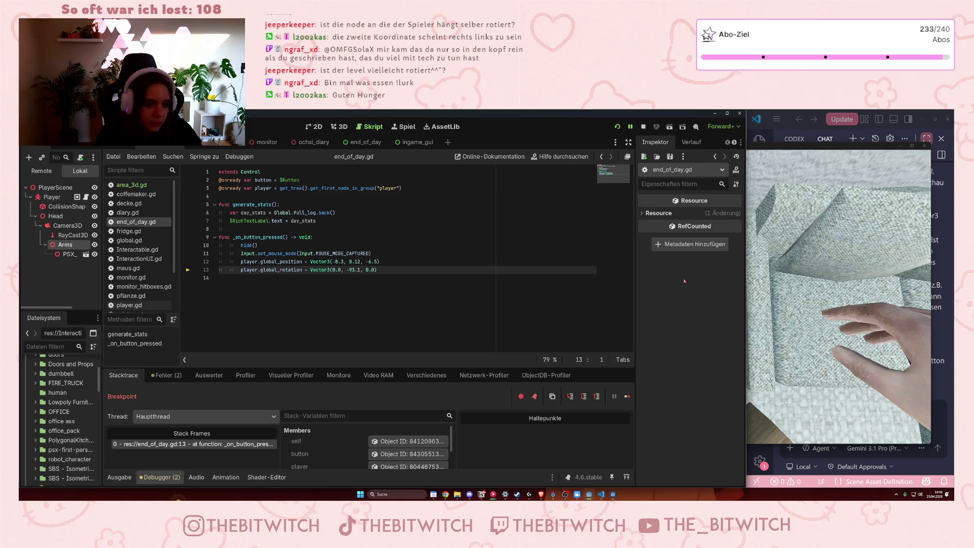
mouse_move(350, 253)
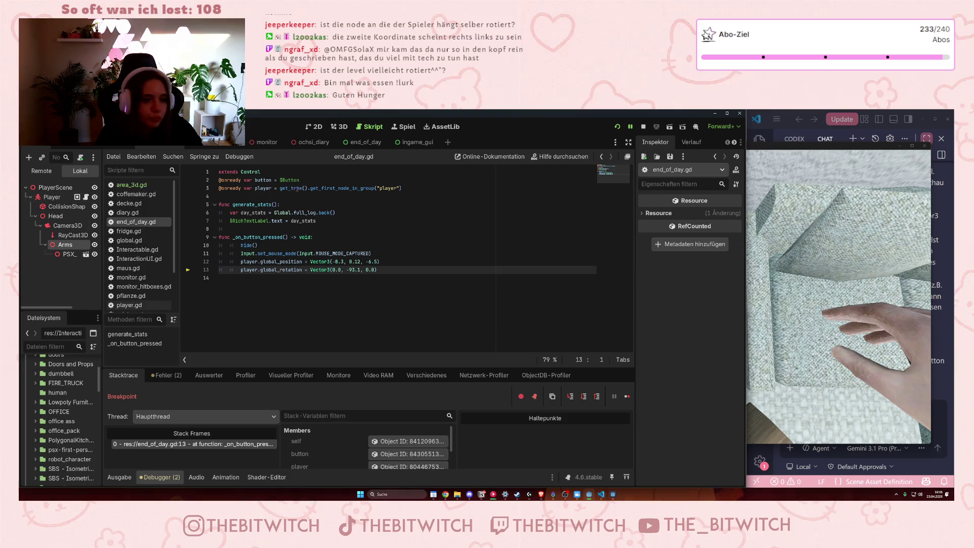
left_click(366, 188)
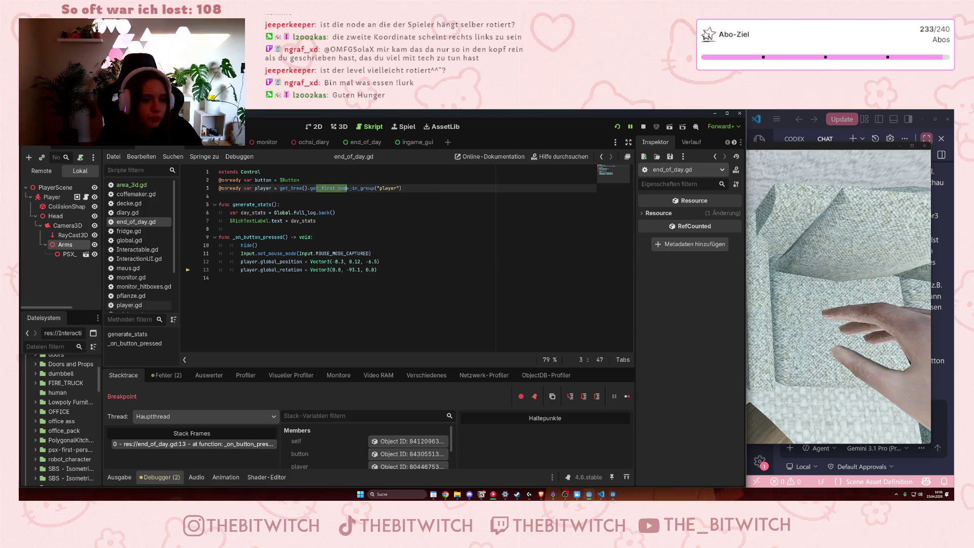
left_click(51, 197)
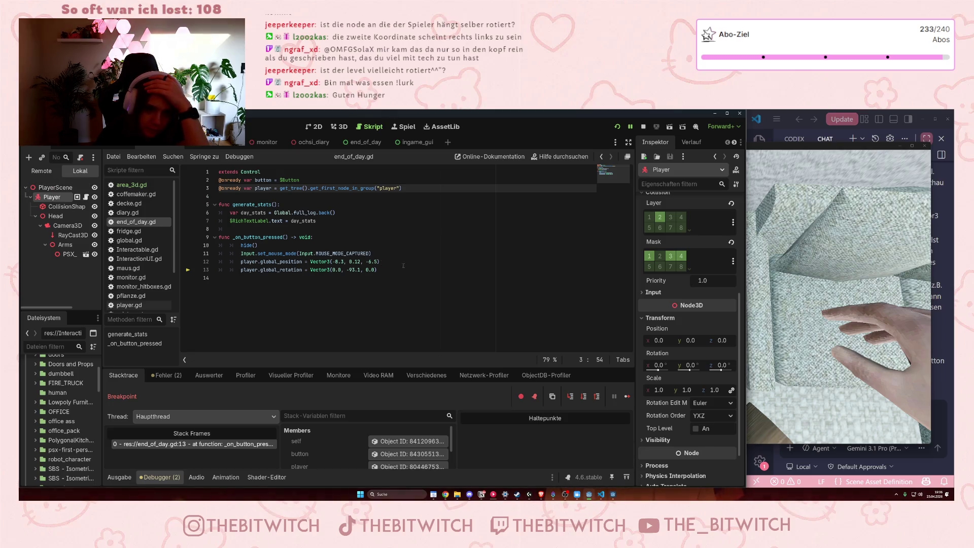
left_click(379, 270)
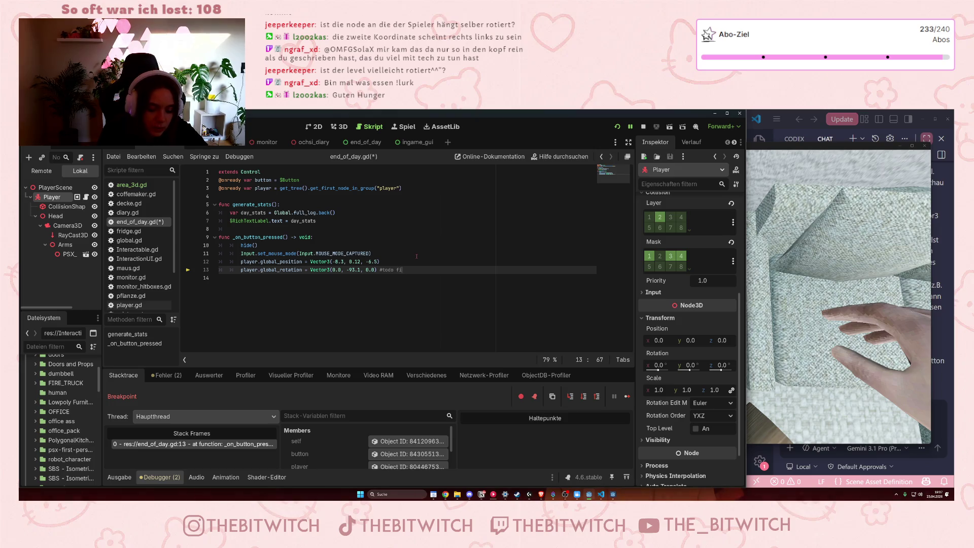
type("otat")
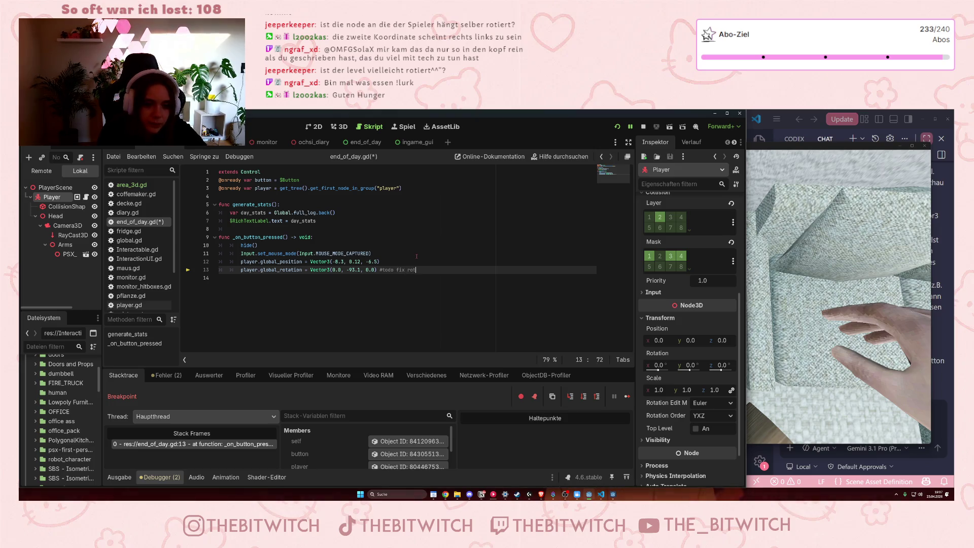
type("ion")
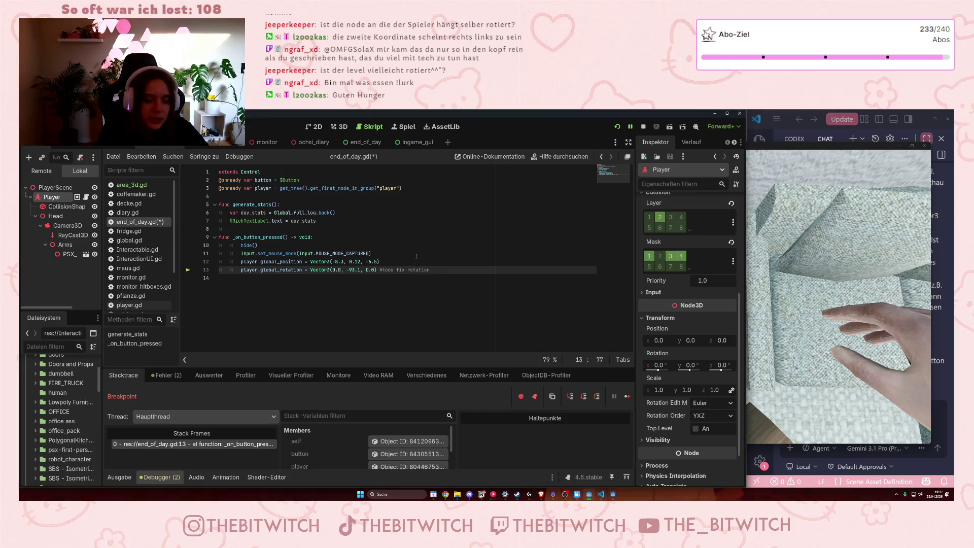
left_click(439, 325)
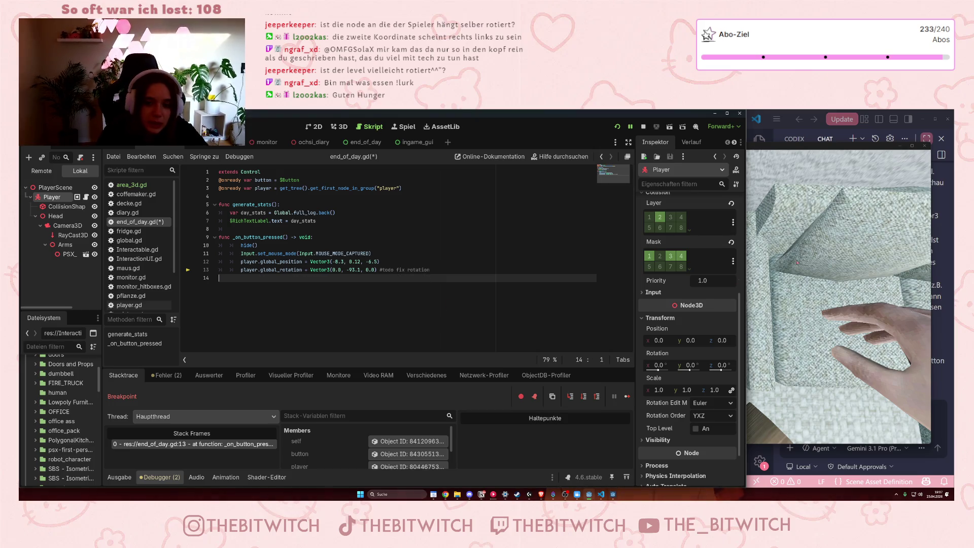
key("F12")
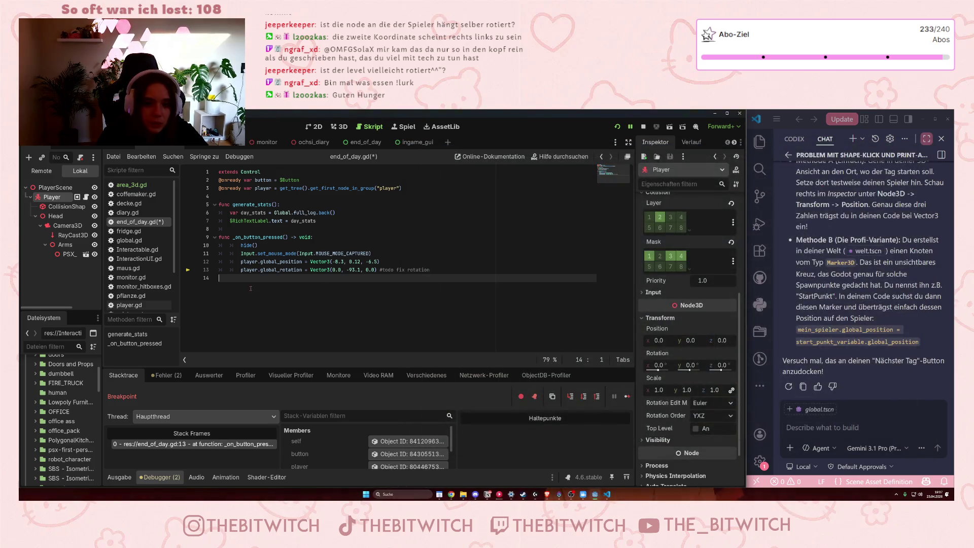
scroll(87, 412, "down", 5)
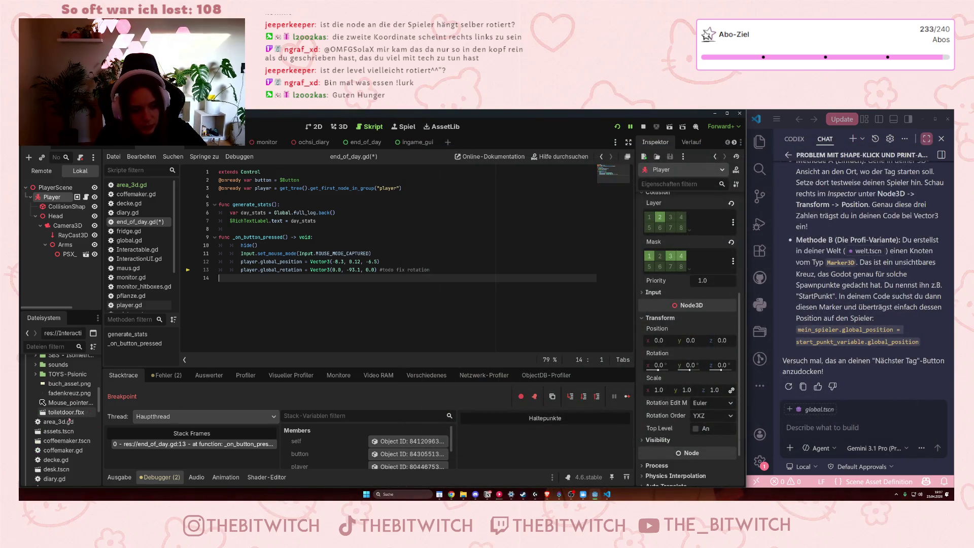
left_click(55, 395)
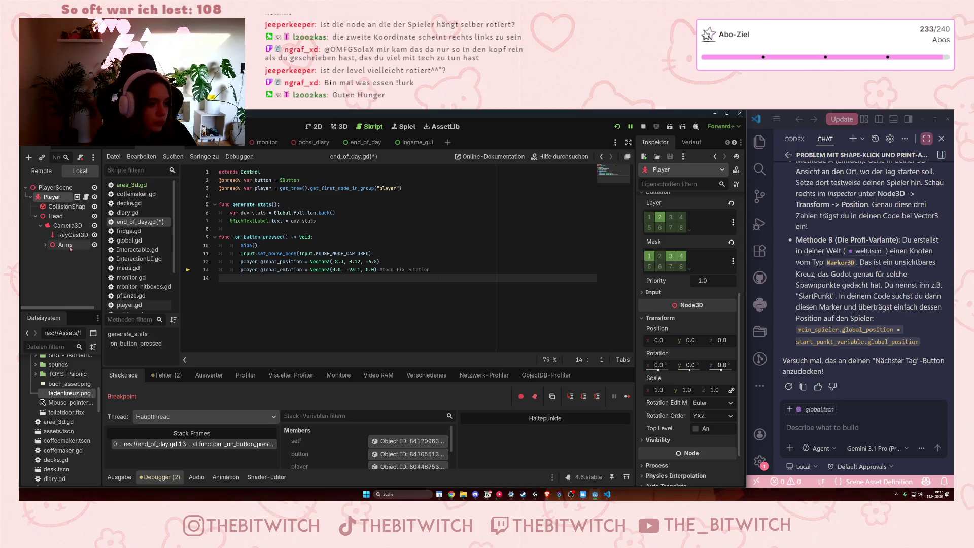
left_click(65, 245)
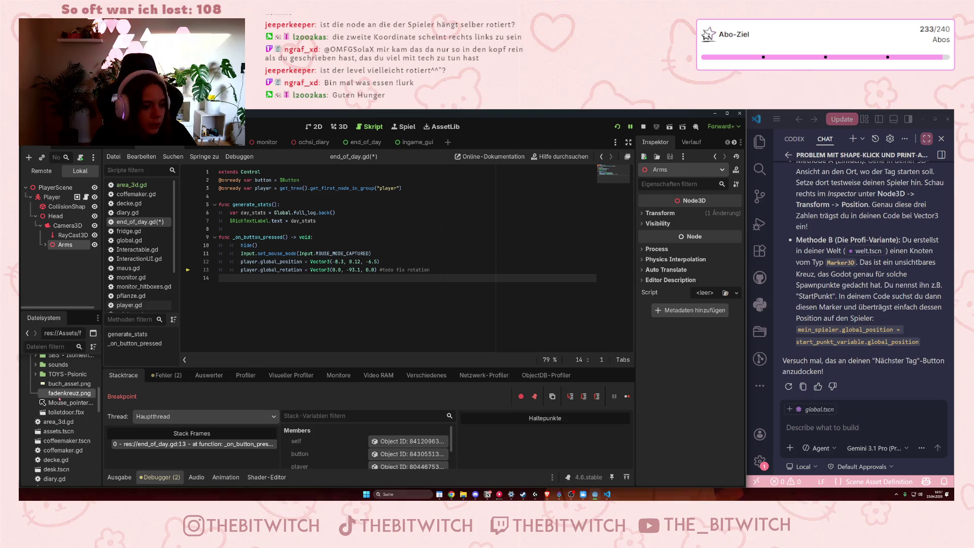
mouse_move(59, 396)
left_mouse_down()
mouse_move(53, 238)
mouse_move(56, 252)
left_mouse_up()
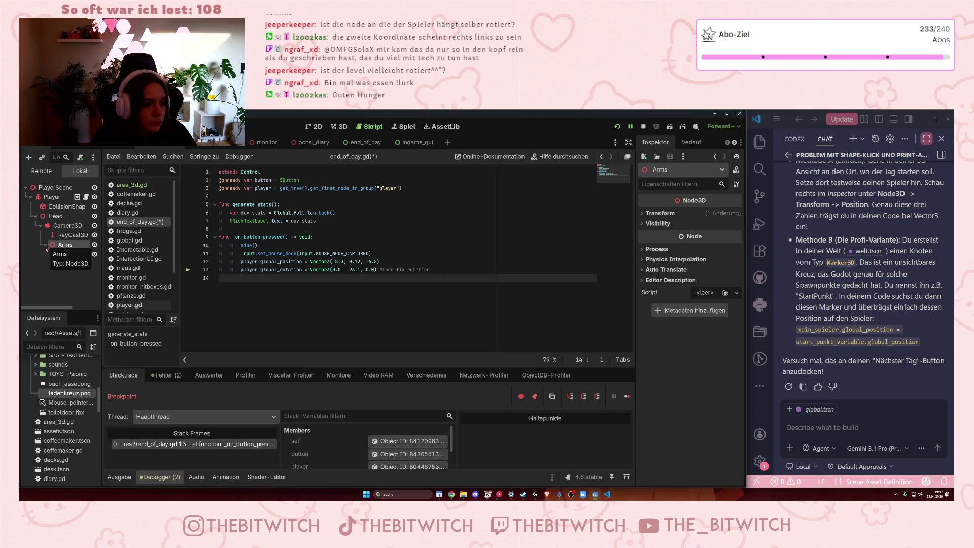
scroll(57, 400, "up", 1)
mouse_move(57, 399)
left_mouse_down()
mouse_move(52, 245)
mouse_move(51, 264)
left_mouse_up()
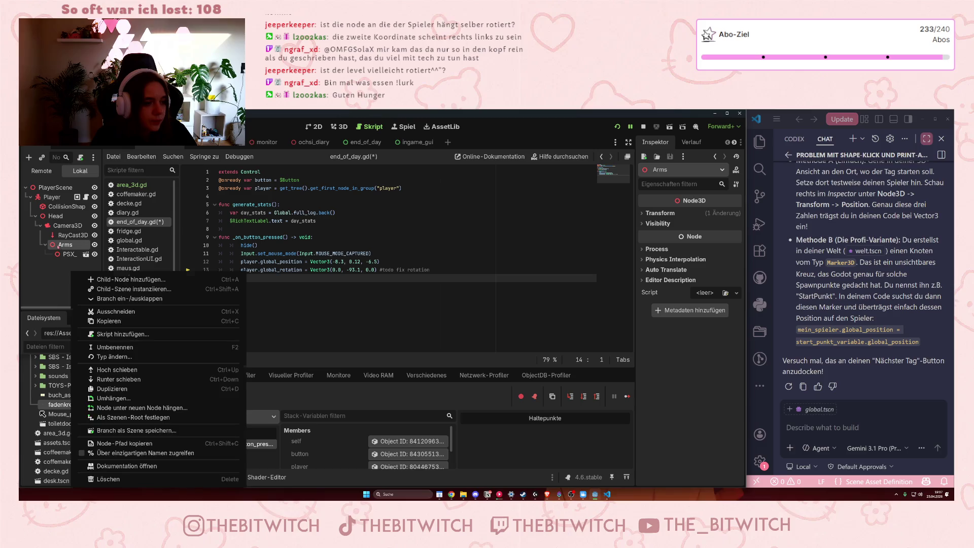
key("Escape")
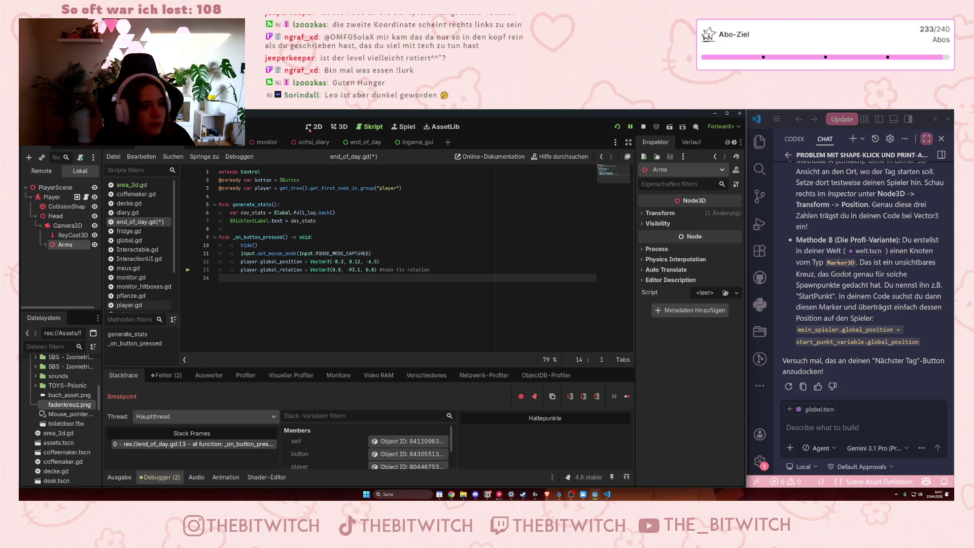
left_click(339, 127)
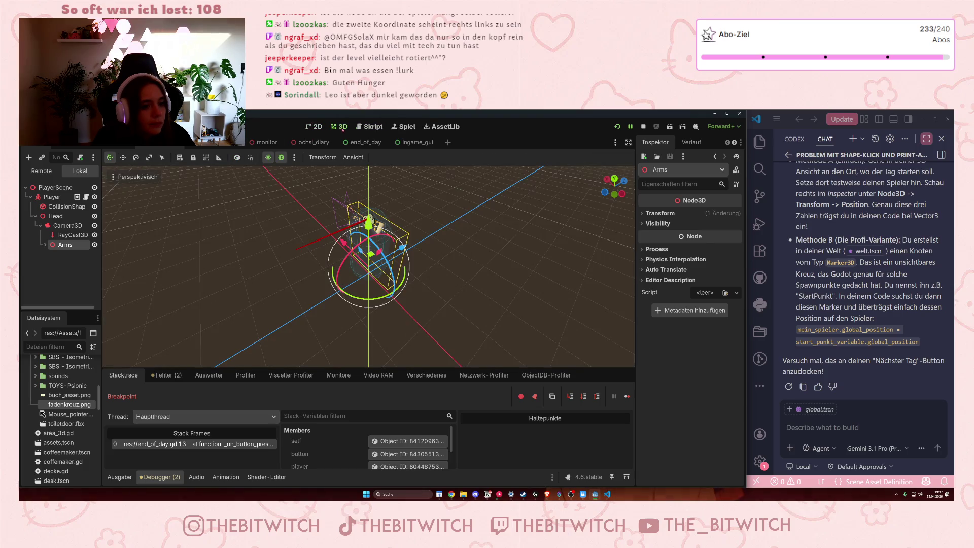
Orbit the 3D view briefly, open an empty scene tab, then switch to the ingame_gui scene.
scroll(369, 208, "up", 2)
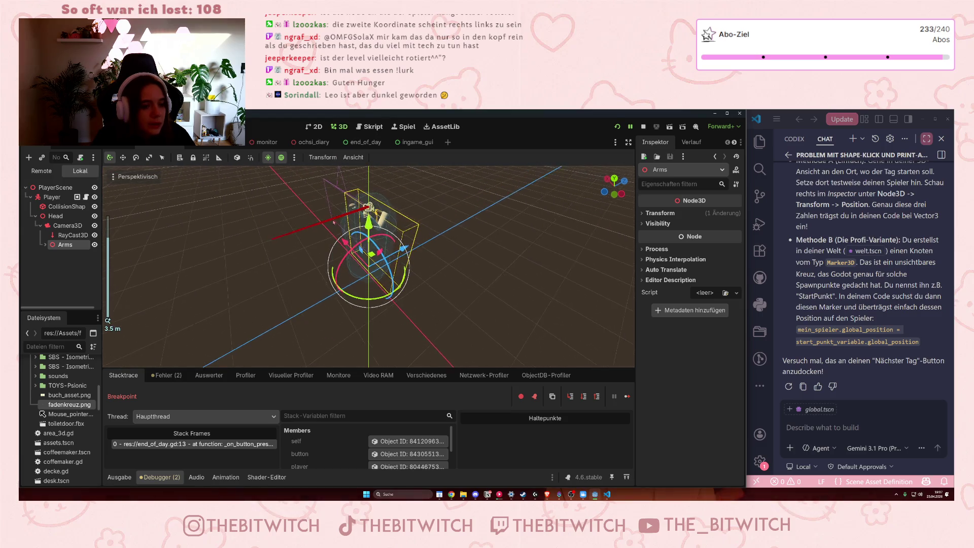
left_click_drag(369, 208, 245, 208)
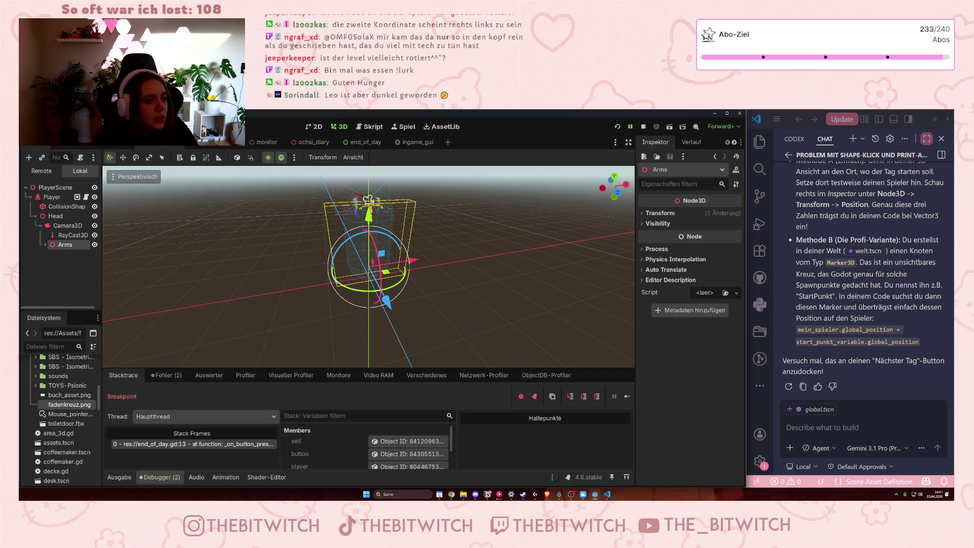
left_click(448, 142)
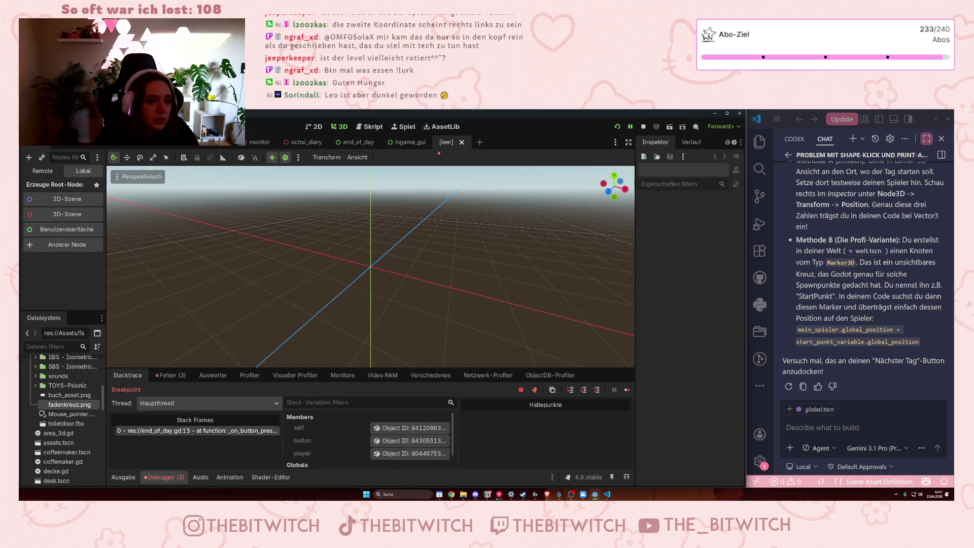
left_click(413, 144)
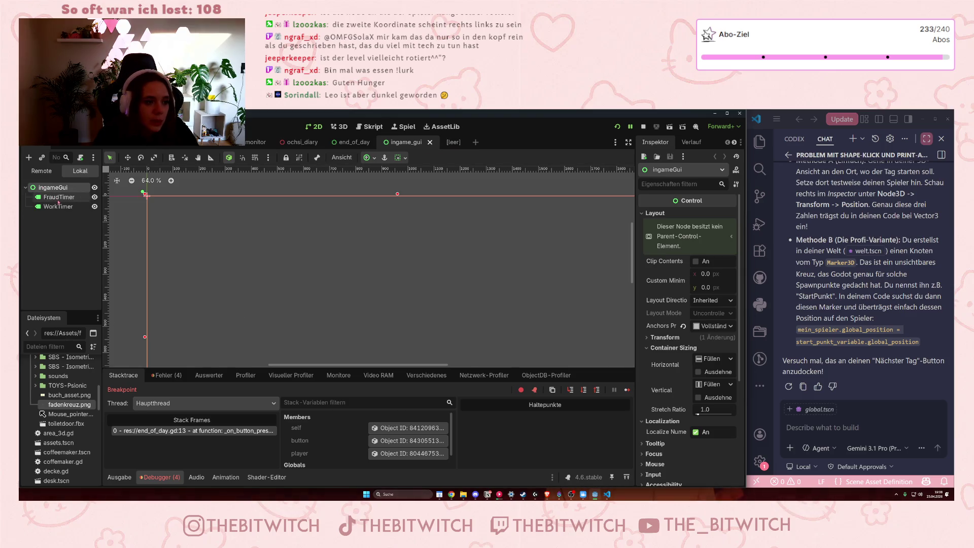
Zoom the 2D canvas out and fit the ingameGui root's full screen rectangle in view.
scroll(507, 275, "down", 2)
scroll(367, 287, "down", 3)
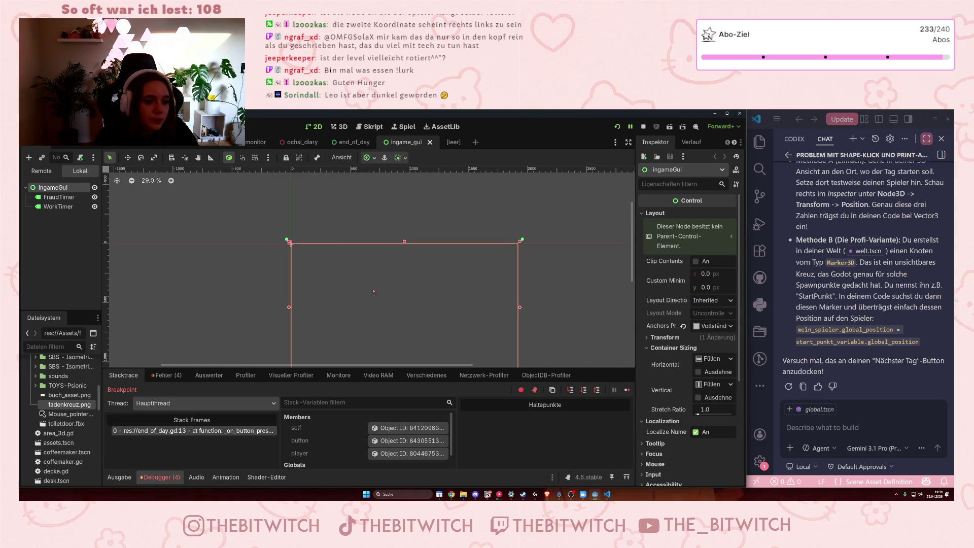
double_click(60, 188)
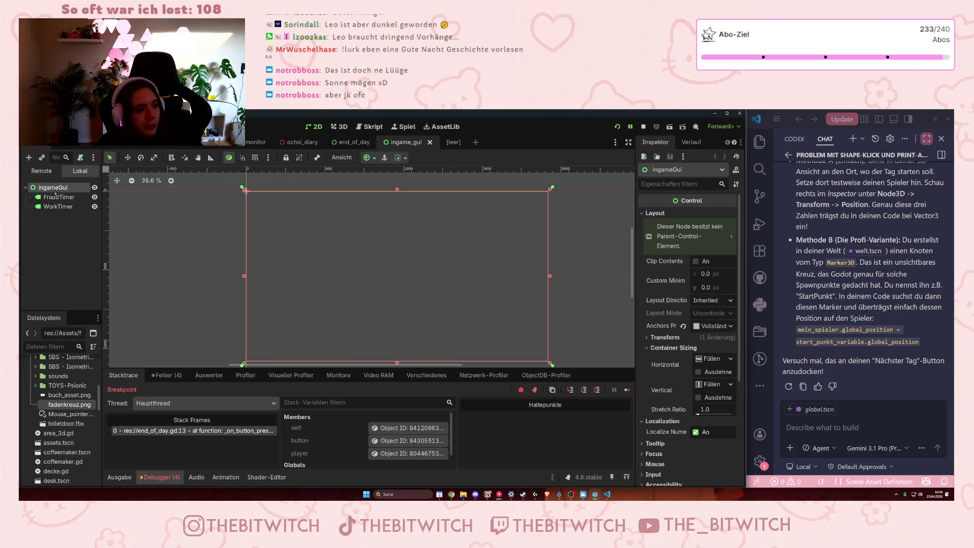
Add a TextureRect child node under ingameGui.
right_click(61, 188)
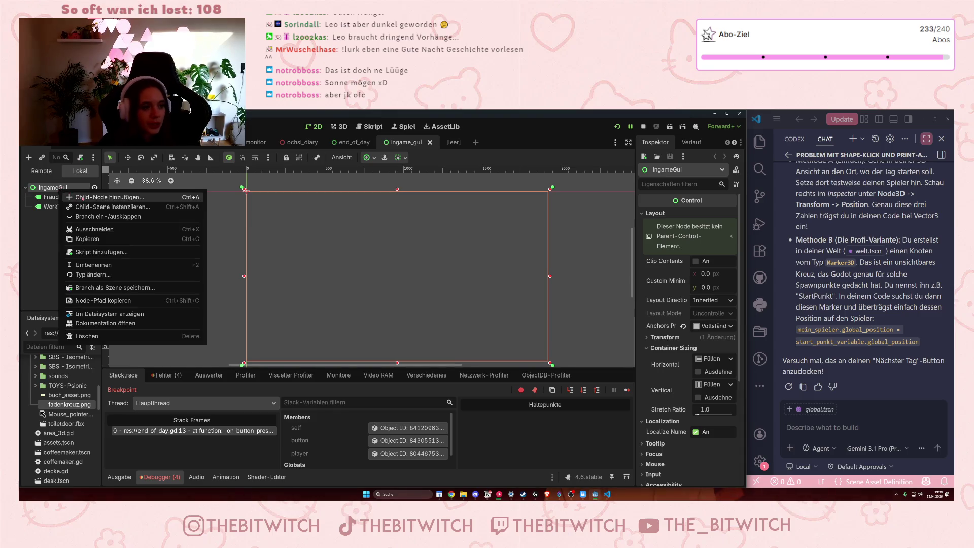
left_click(81, 197)
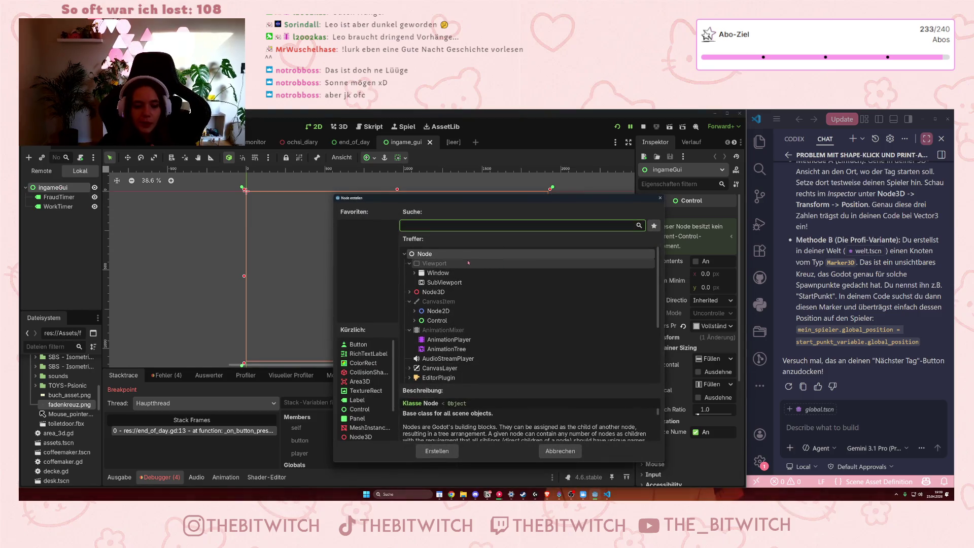
scroll(441, 290, "down", 1)
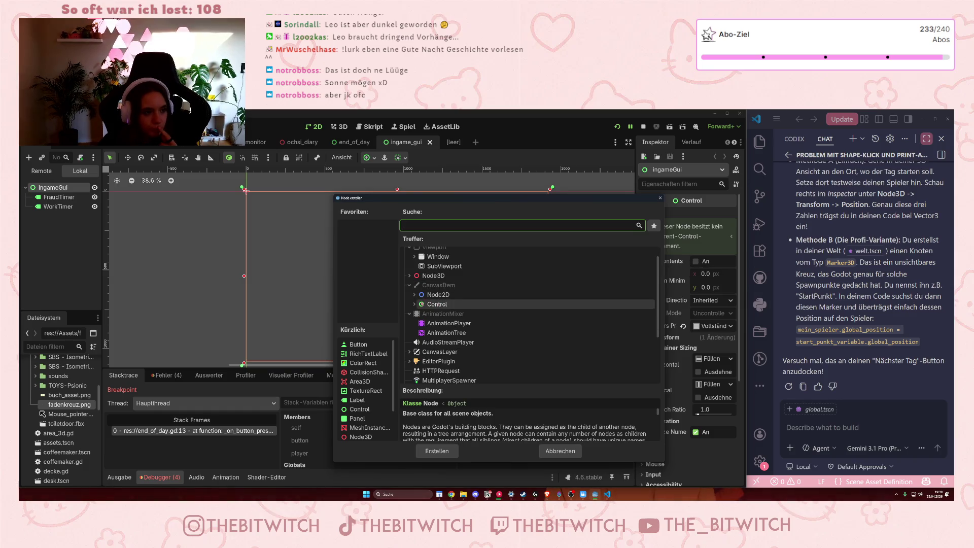
left_click(414, 304)
scroll(439, 317, "down", 2)
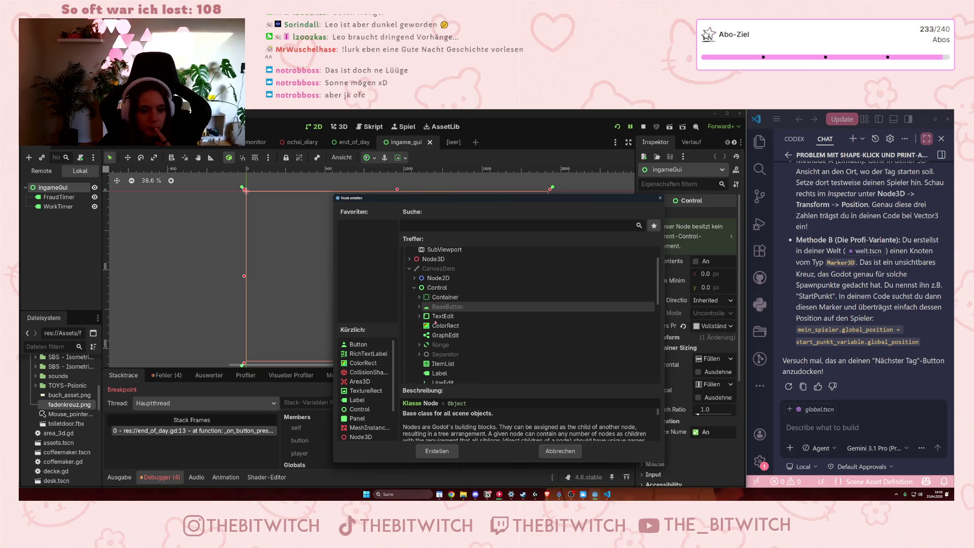
scroll(441, 325, "down", 6)
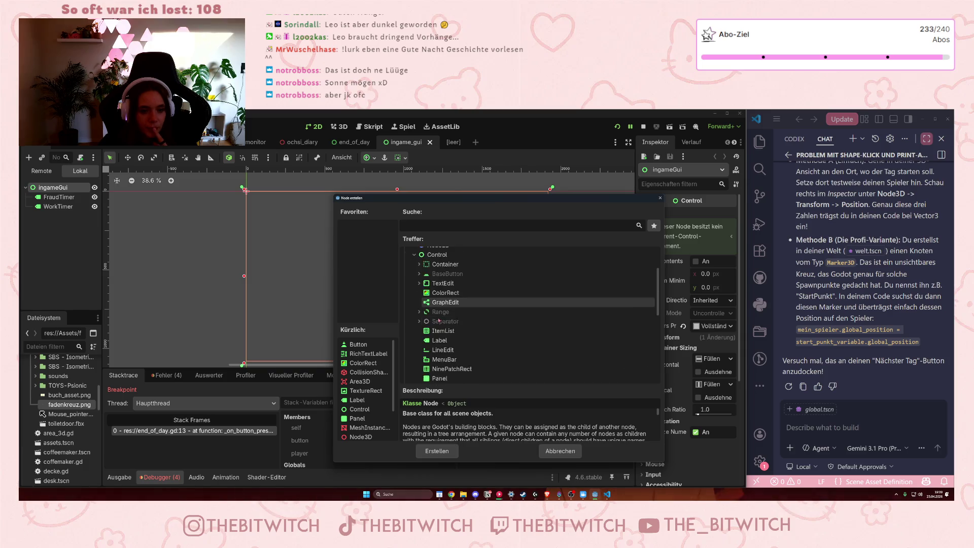
left_click(442, 350)
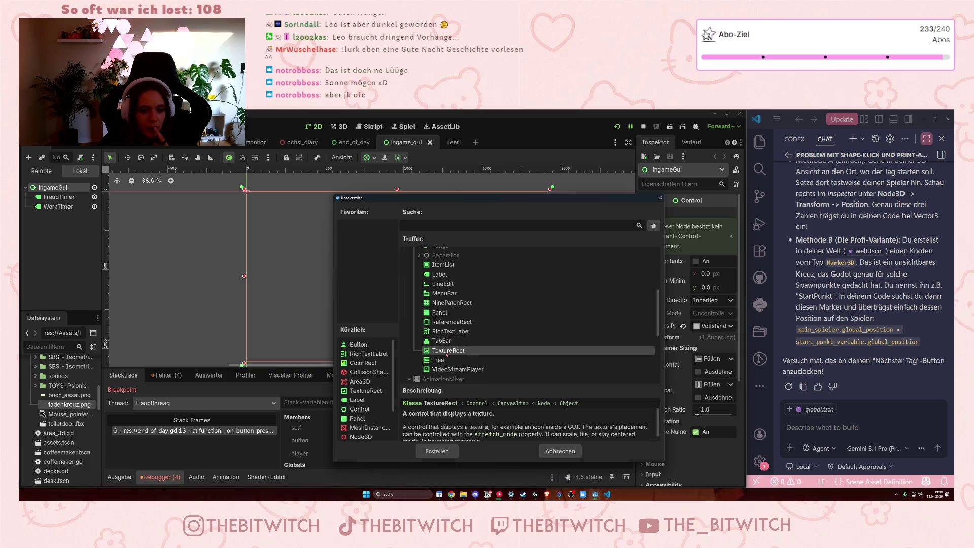
left_click(437, 451)
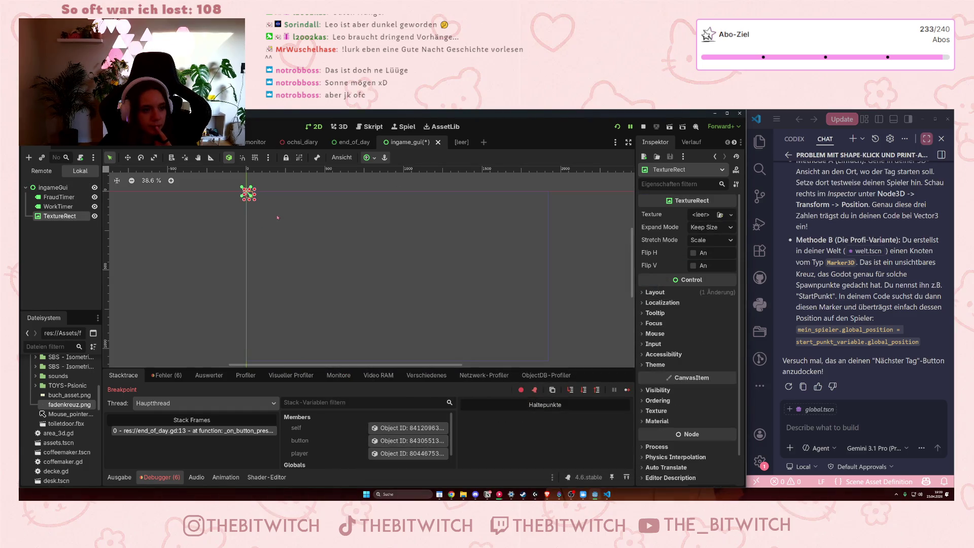
Anchor the TextureRect to the Center preset and give it a new ImageTexture.
left_click(366, 160)
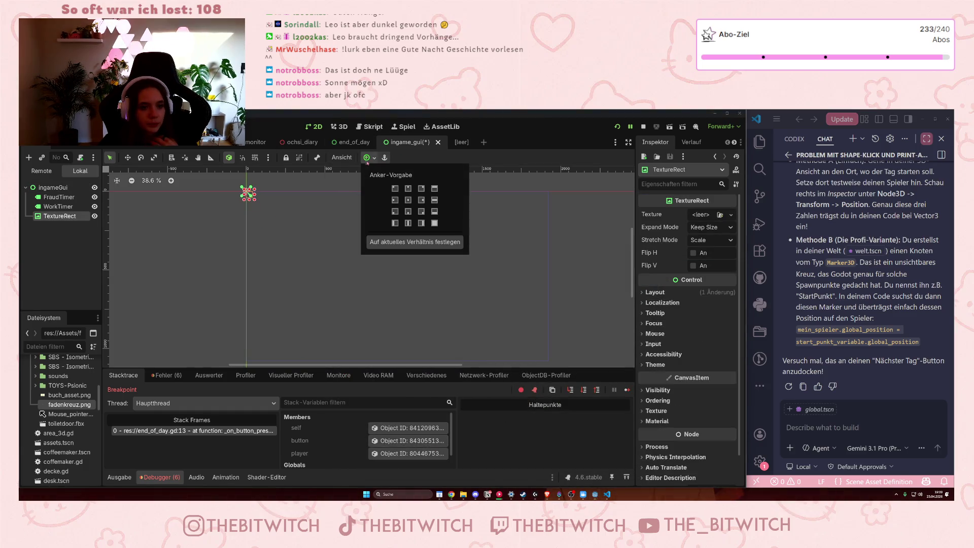
left_click(408, 200)
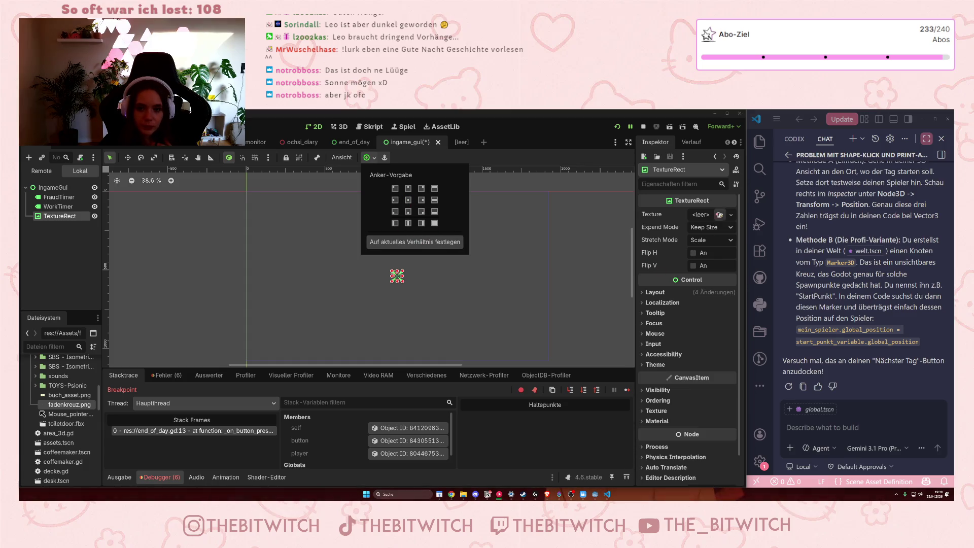
left_click(722, 215)
left_click(725, 217)
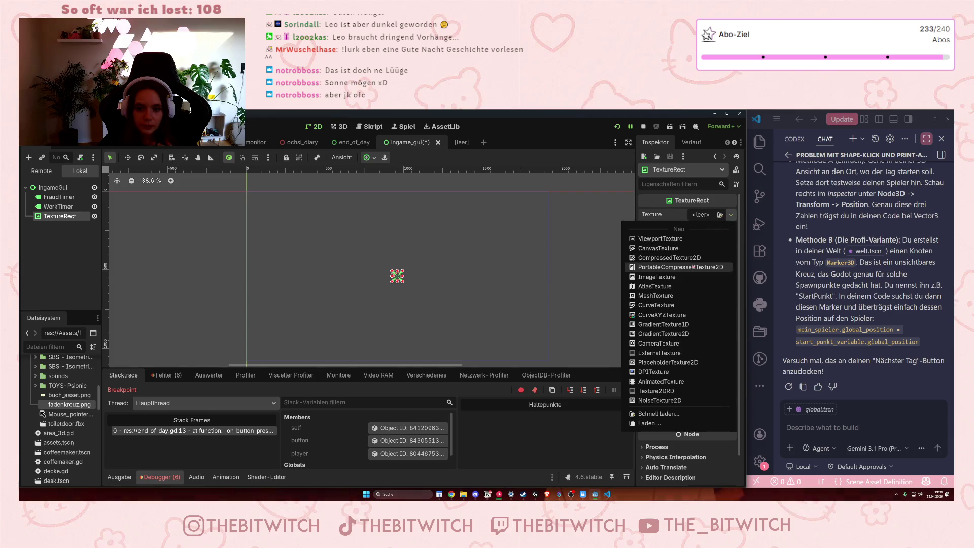
left_click(694, 276)
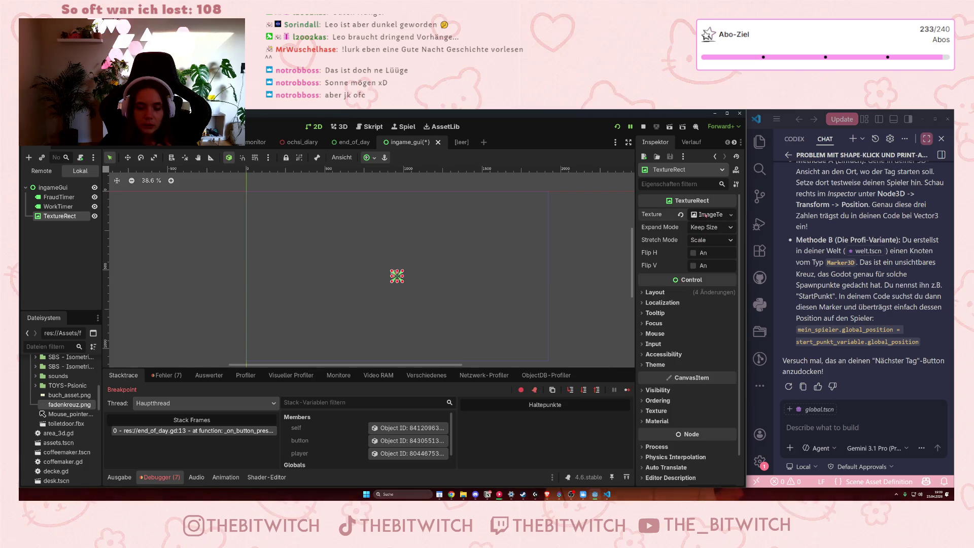
Load fadenkreuz.png as the crosshair texture and move it 20 px down onto the centre.
mouse_move(69, 405)
left_mouse_down()
mouse_move(601, 294)
mouse_move(708, 216)
left_mouse_up()
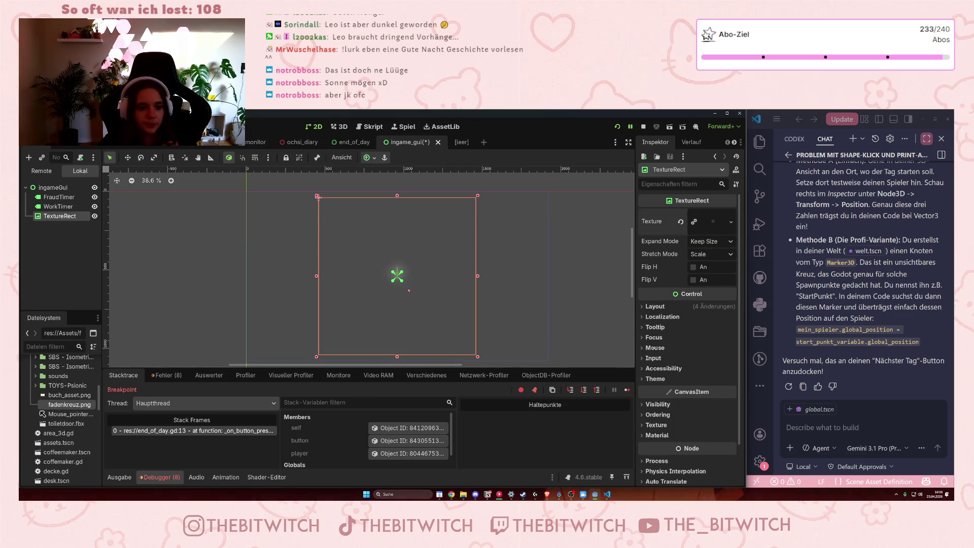
scroll(409, 290, "up", 7)
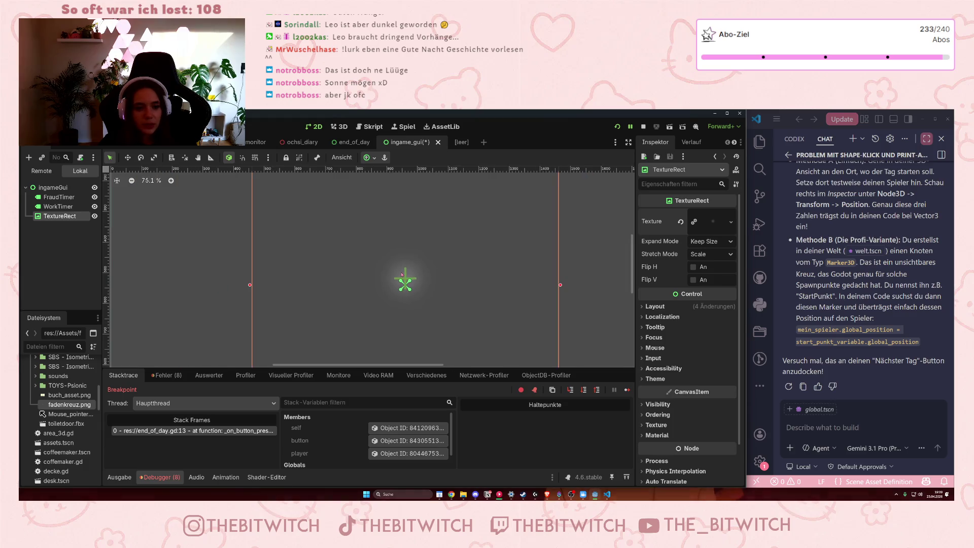
scroll(403, 275, "down", 7)
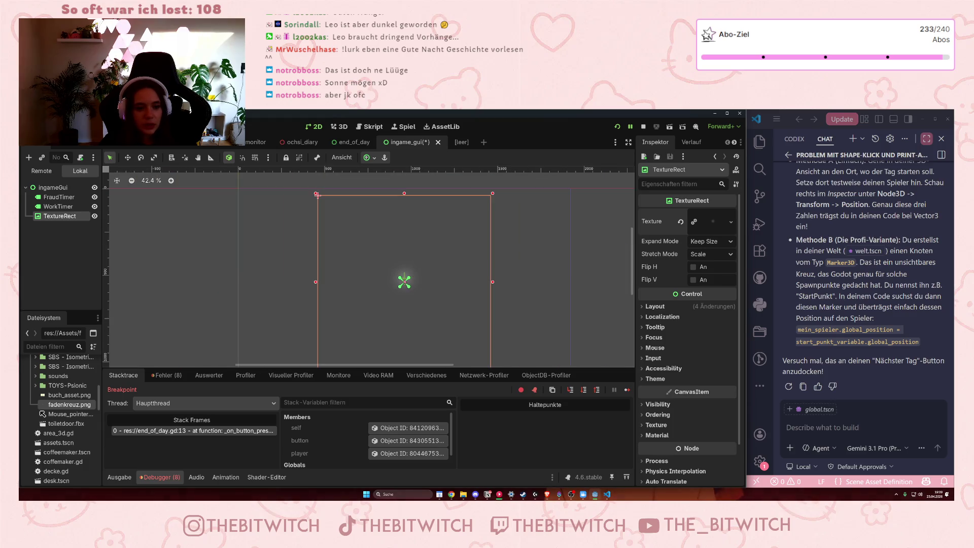
left_click(367, 158)
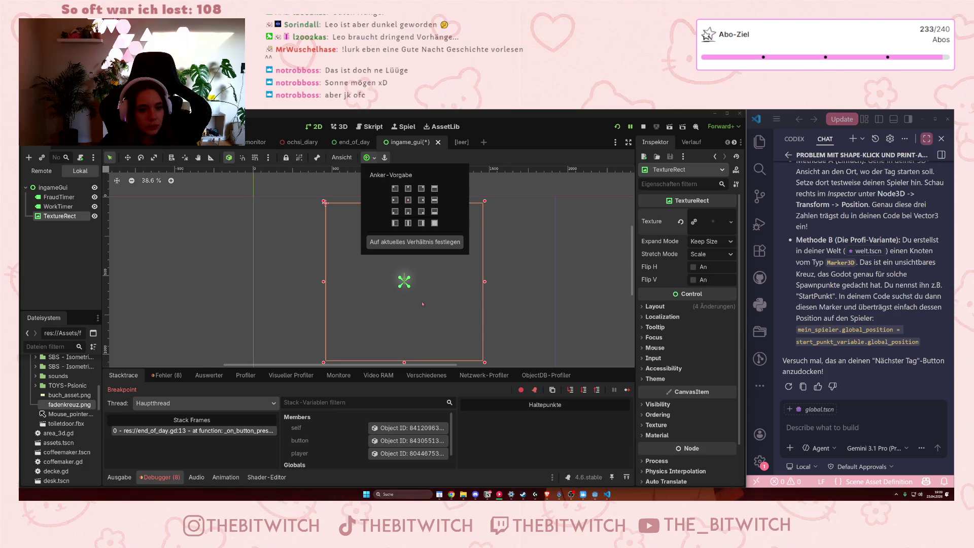
scroll(393, 275, "up", 14)
left_click(392, 274)
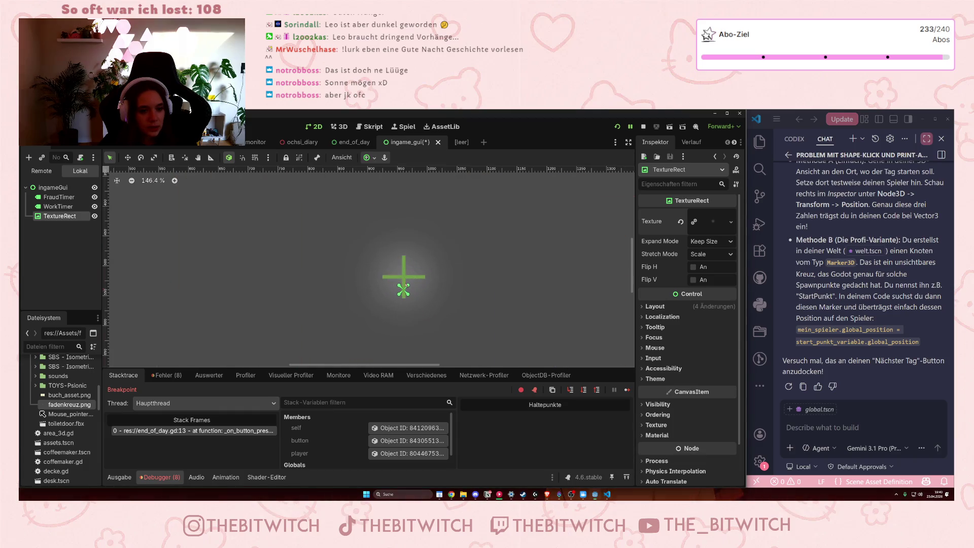
left_click_drag(392, 274, 403, 289)
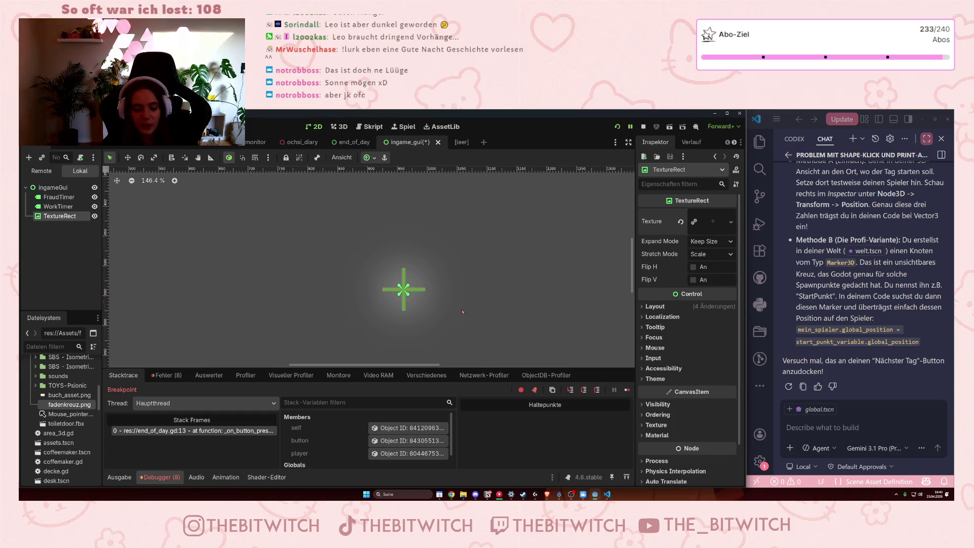
Select the ingameGui root and save ingame_gui.tscn.
scroll(436, 298, "down", 9)
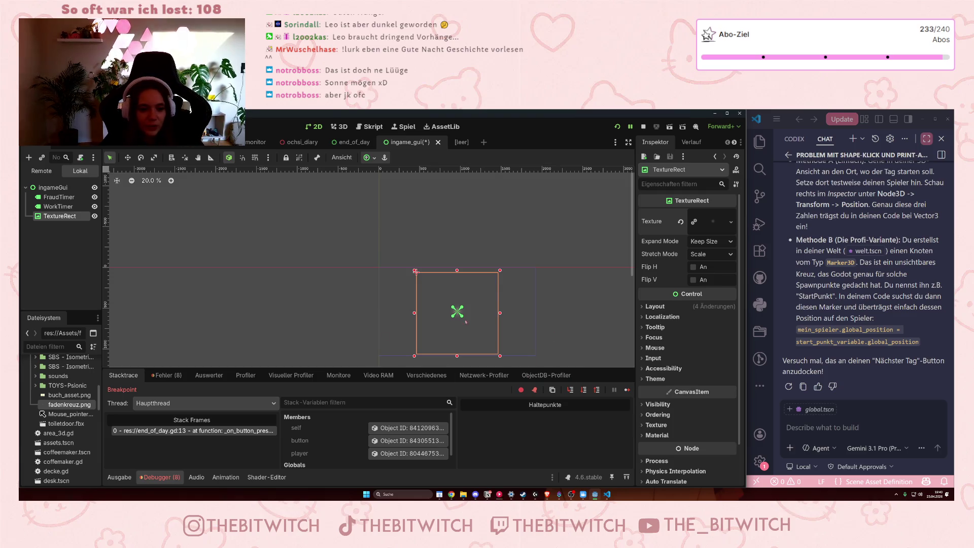
scroll(466, 322, "up", 2)
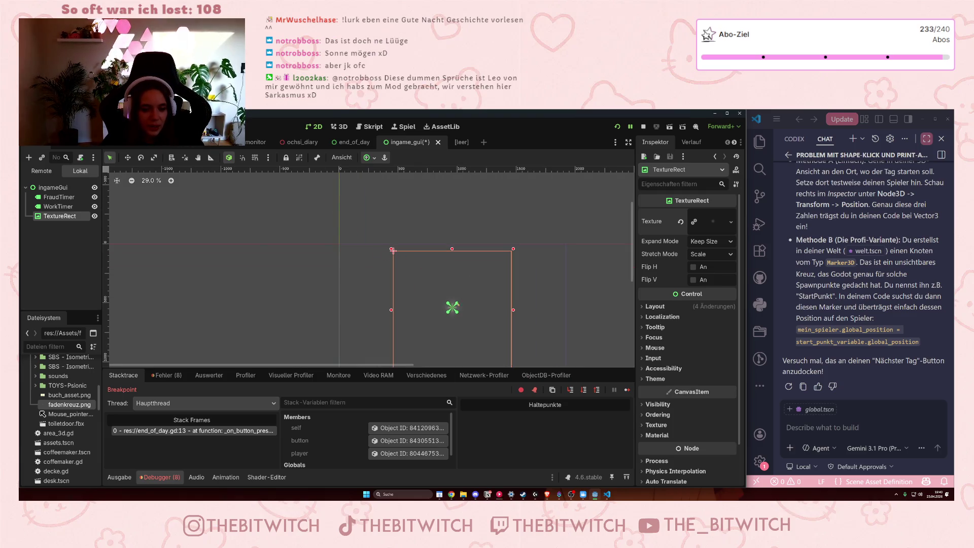
scroll(464, 327, "down", 1)
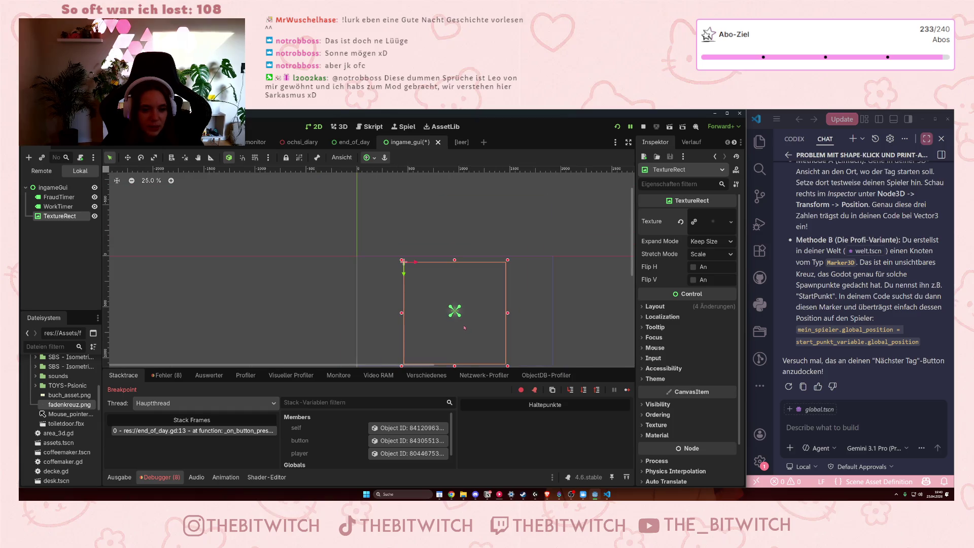
left_click(532, 319)
key("ctrl+s")
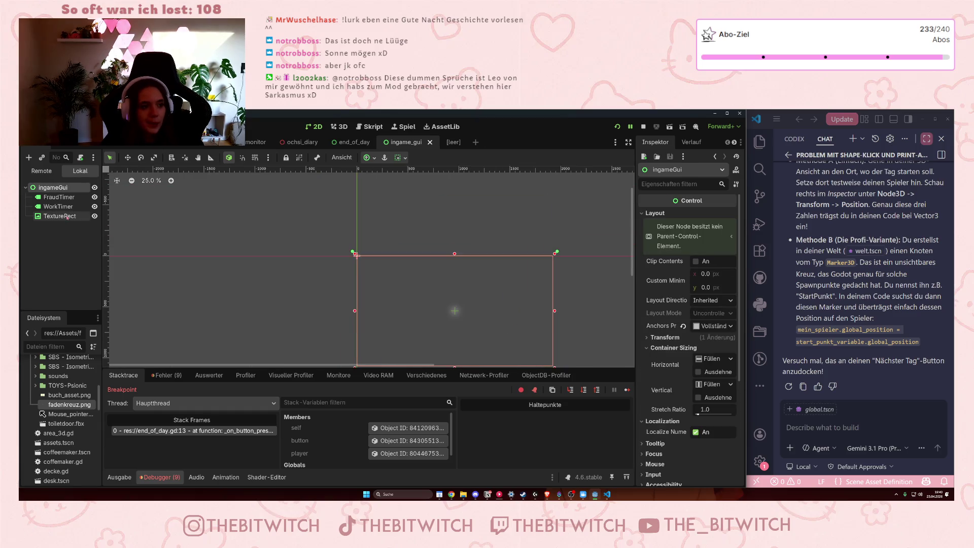
left_click(124, 142)
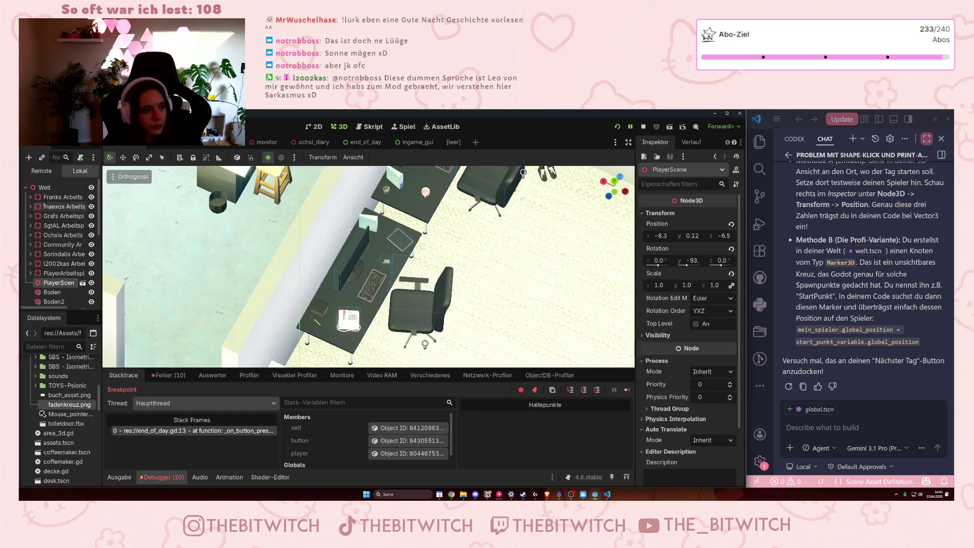
Instance ingame_gui.tscn as a child of the Welt root node, found by searching 'ingm'.
left_click(47, 188)
right_click(49, 189)
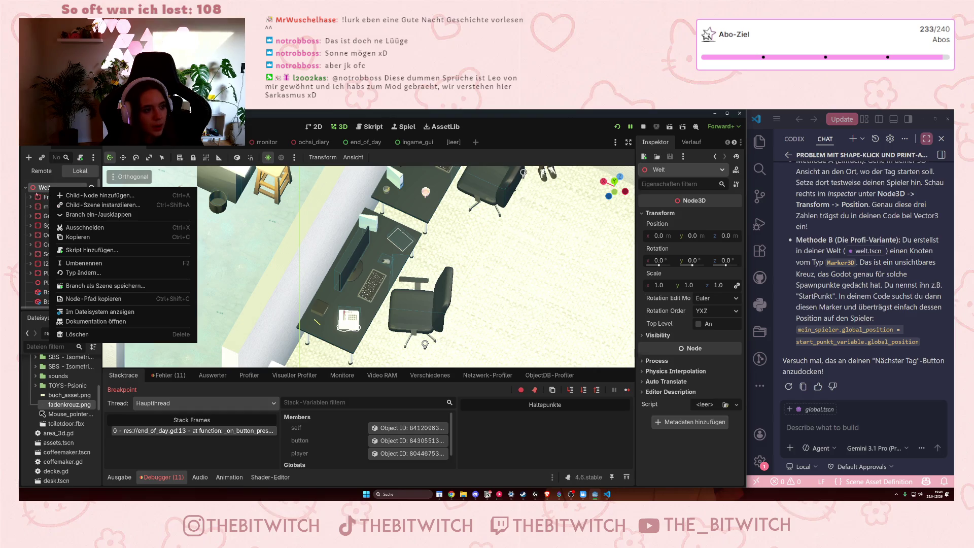
left_click(36, 191)
left_click(41, 157)
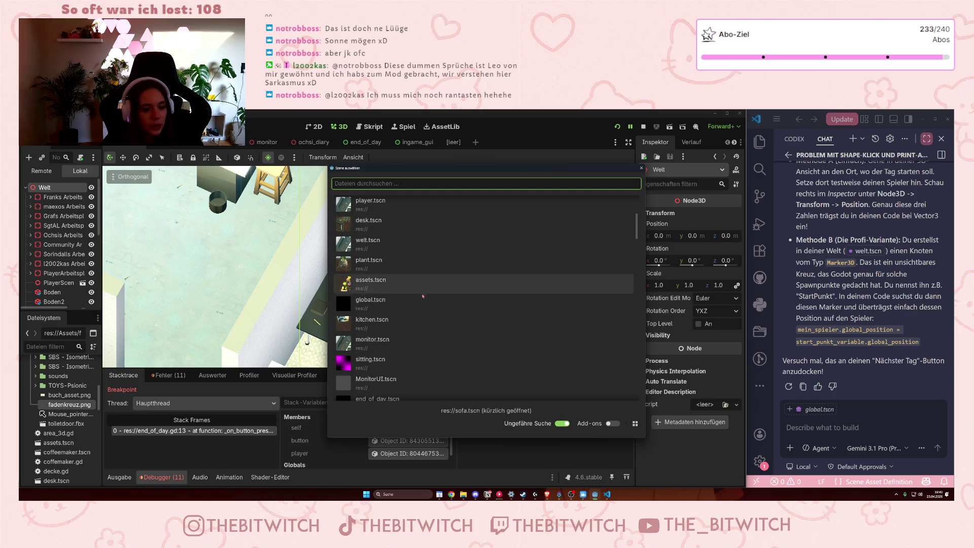
scroll(429, 307, "down", 10)
scroll(429, 307, "down", 8)
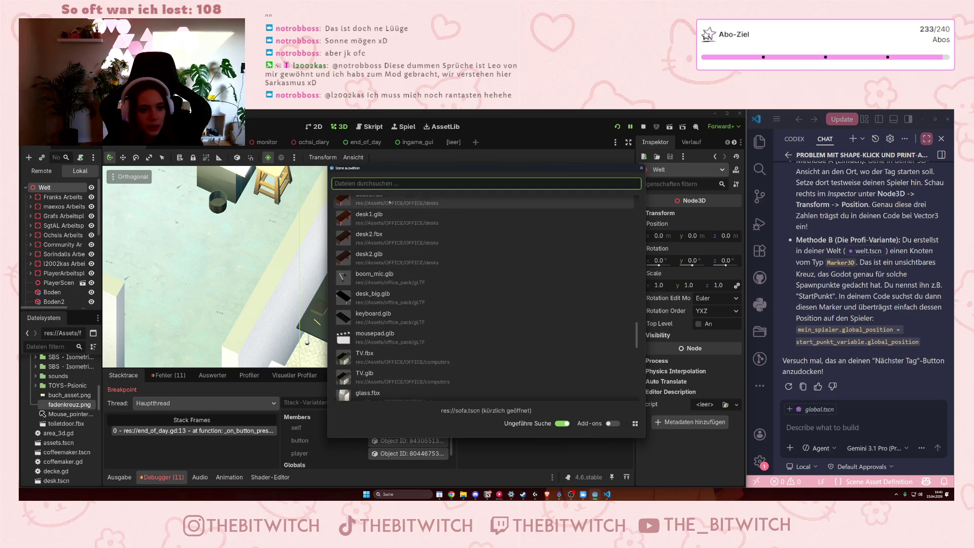
type("ingm")
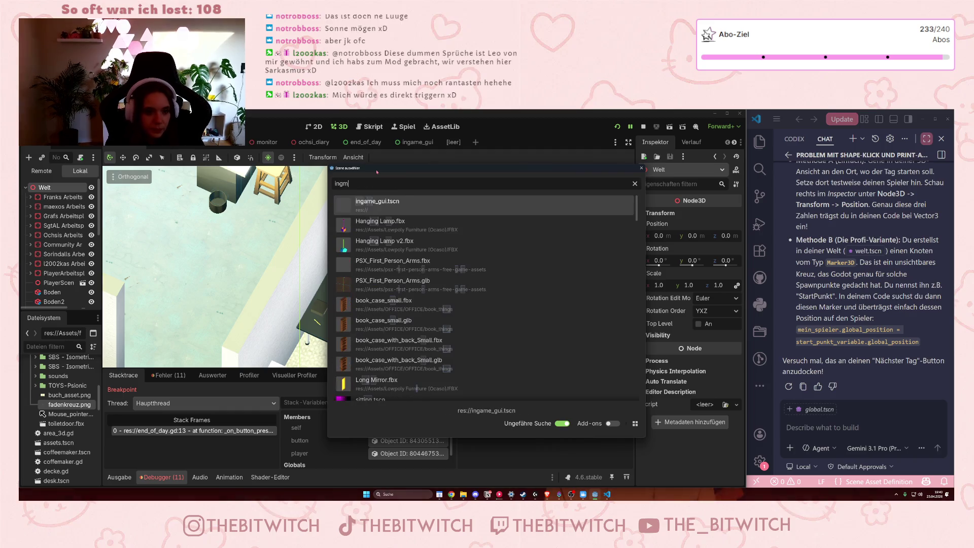
key("Return")
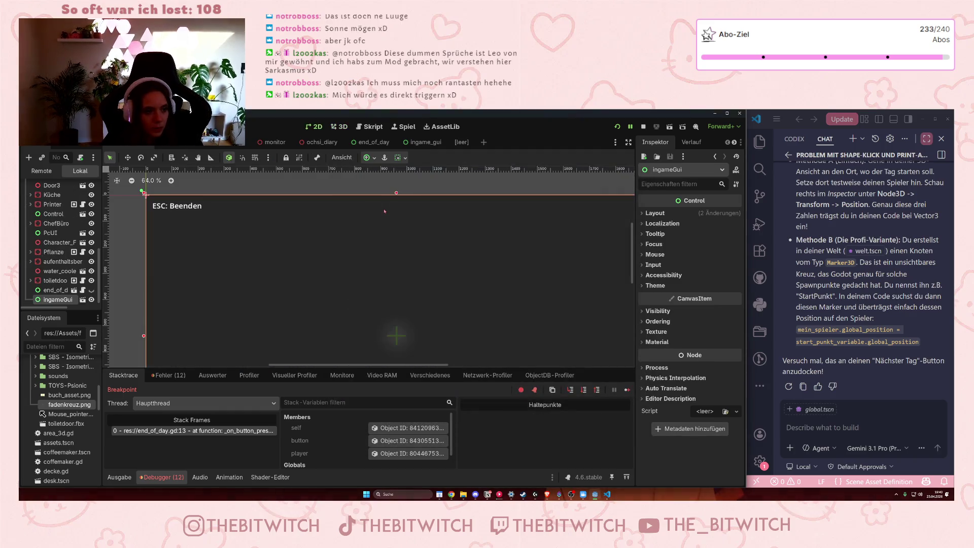
Return to the ingame_gui scene tab.
scroll(440, 286, "down", 1)
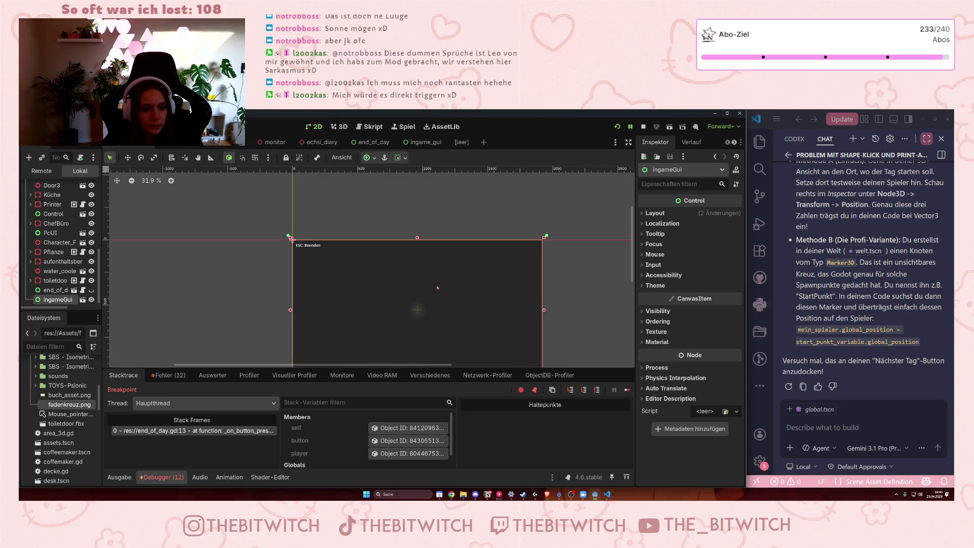
right_click(442, 293)
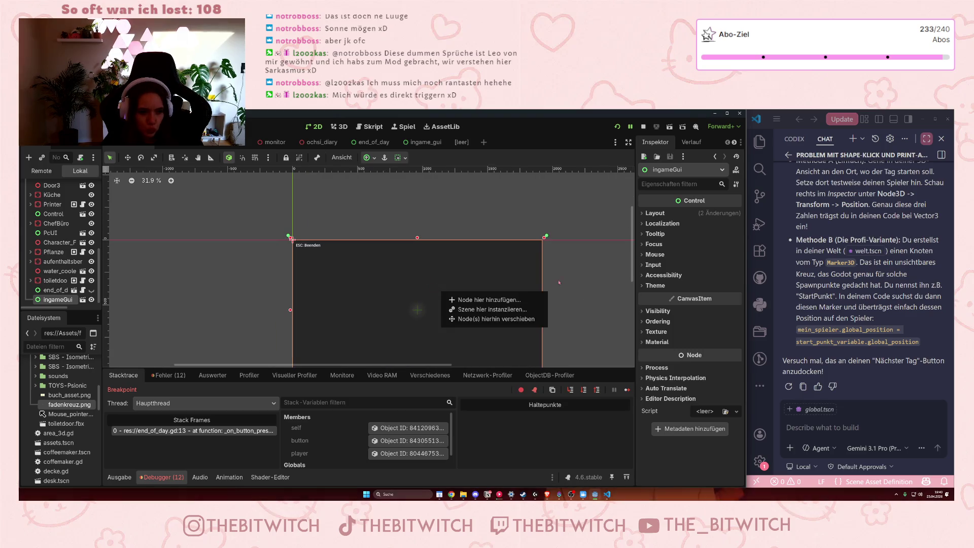
left_click(533, 263)
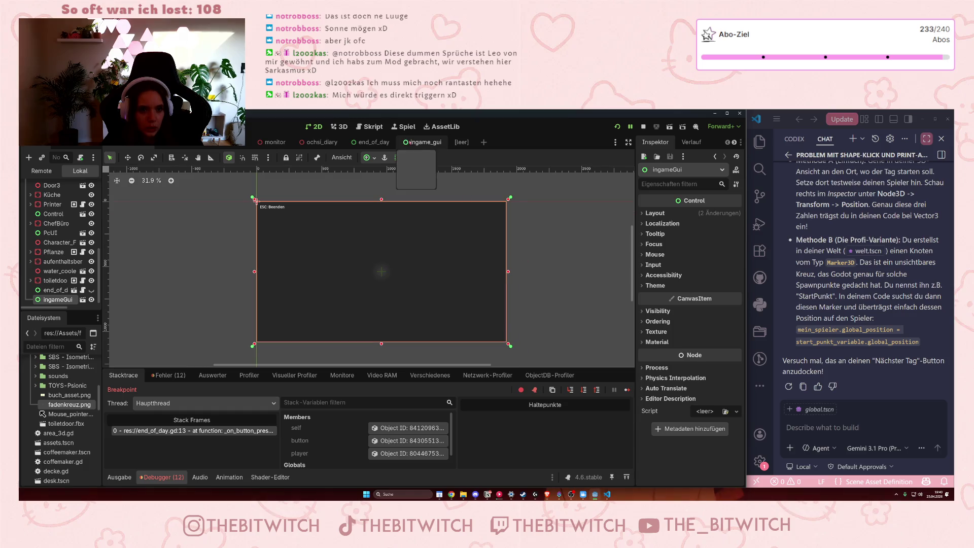
left_click(410, 142)
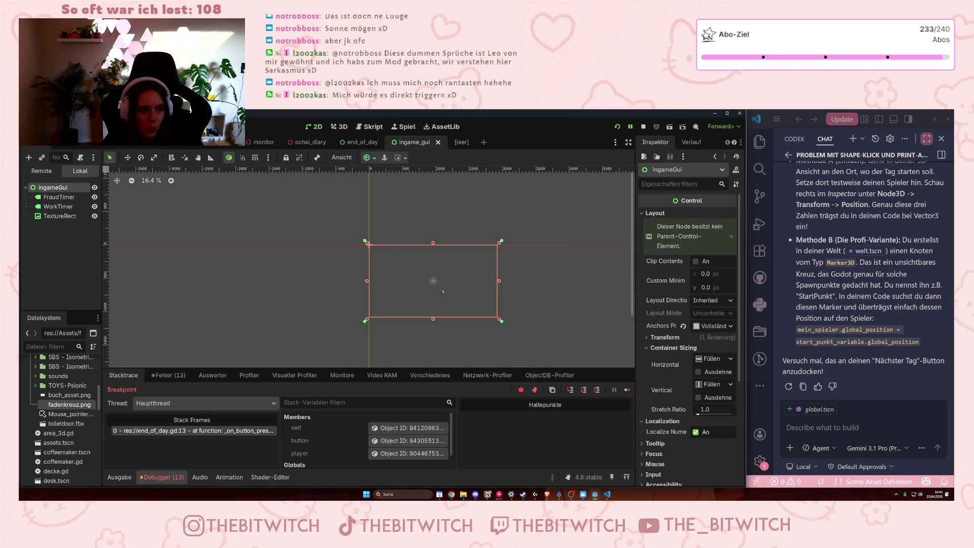
In Welt, toggle the ingameGui instance's visibility, select Control, and show the office in 3D.
scroll(374, 180, "down", 1)
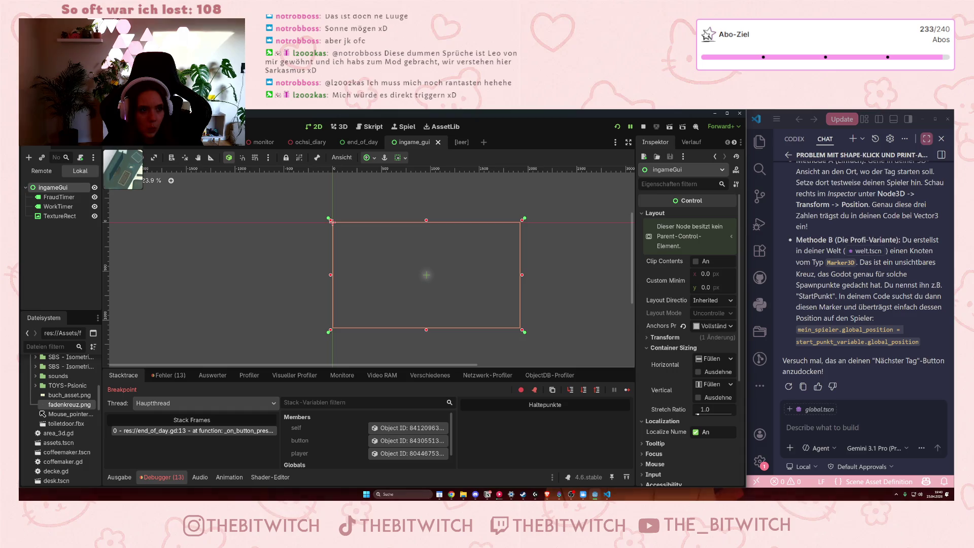
key("ctrl+shift+Tab")
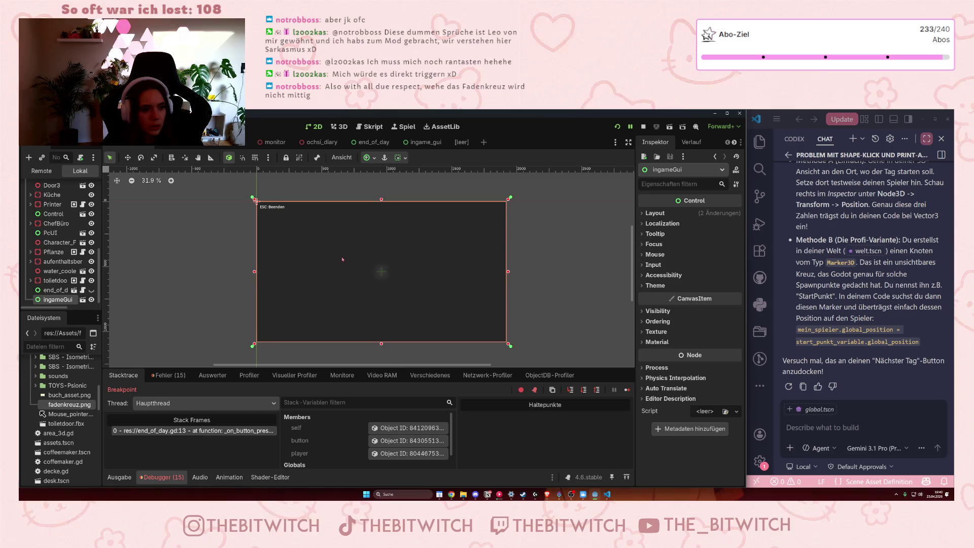
left_click(92, 300)
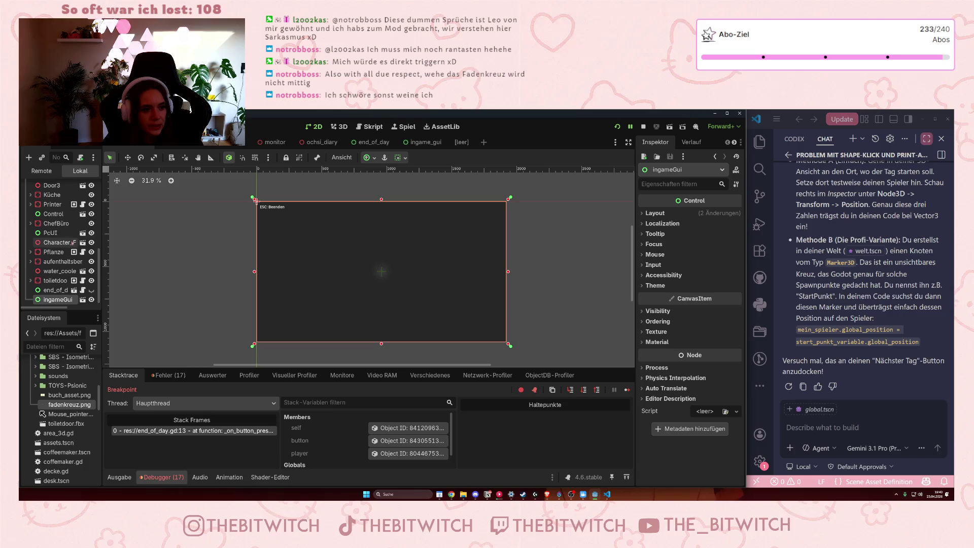
scroll(57, 241, "up", 1)
left_click(58, 230)
scroll(57, 239, "up", 5)
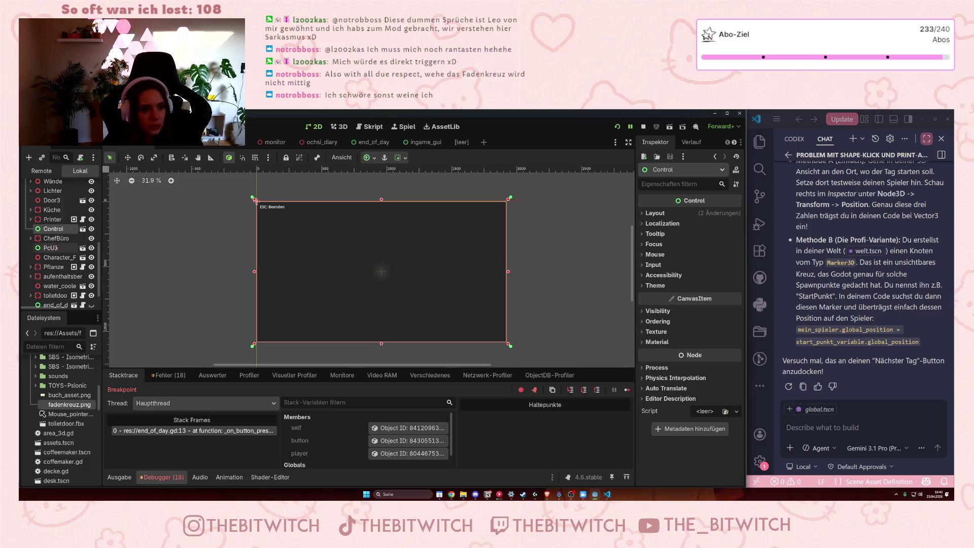
scroll(57, 249, "down", 5)
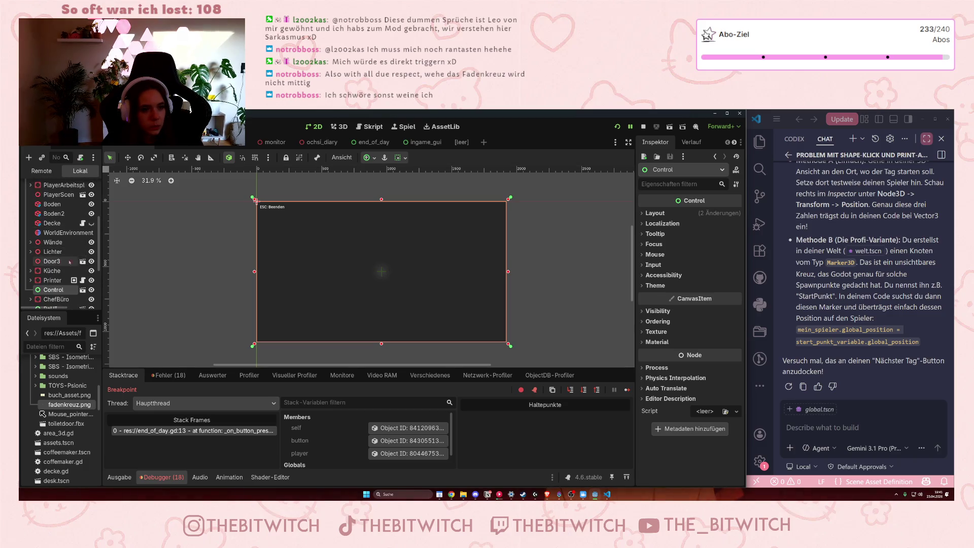
left_click(340, 127)
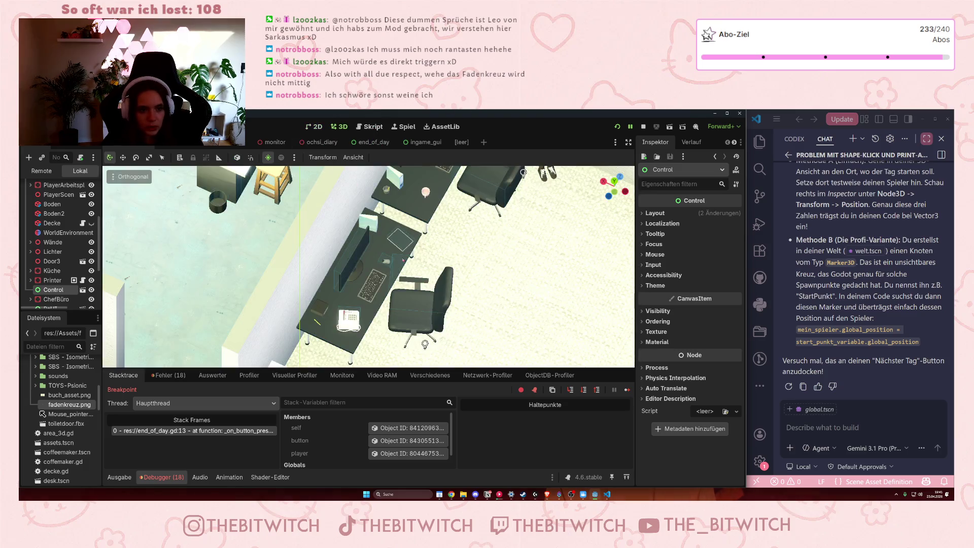
Save the Welt scene, restart the game to walk the office and check the crosshair, then close it.
left_click(501, 305)
key("ctrl+s")
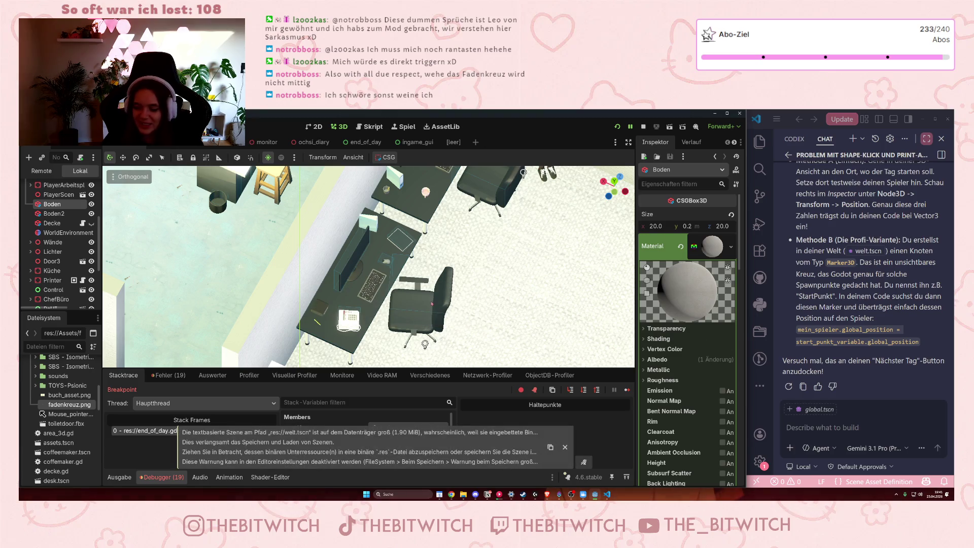
key("F8")
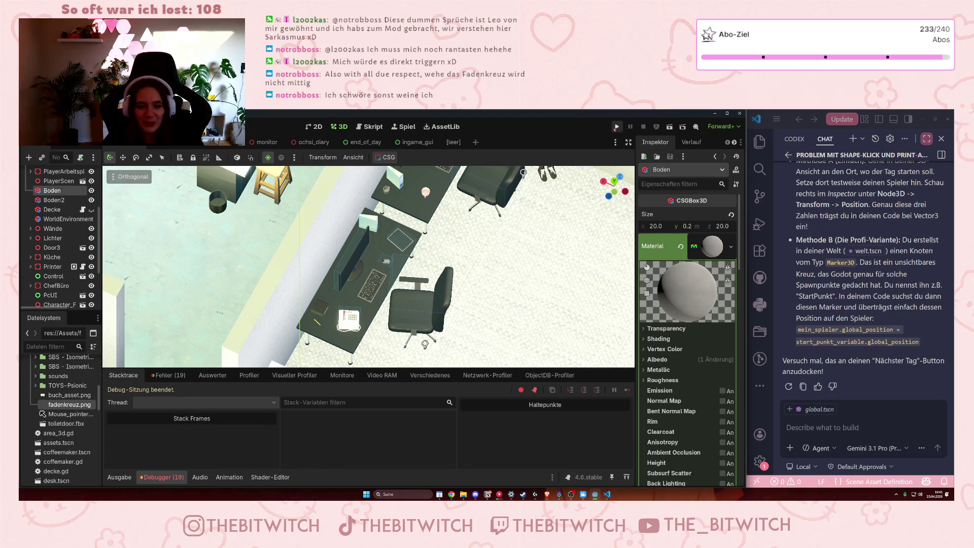
left_click(616, 127)
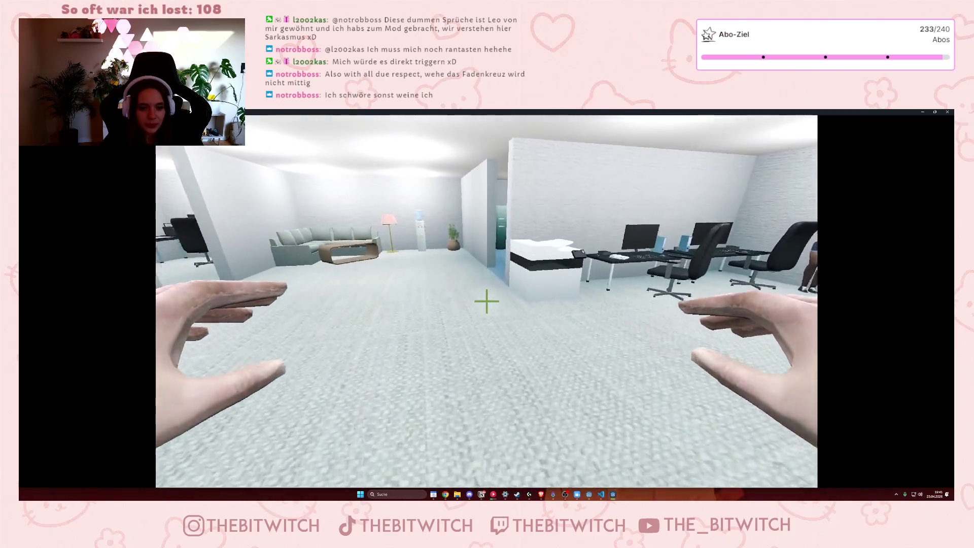
key("w")
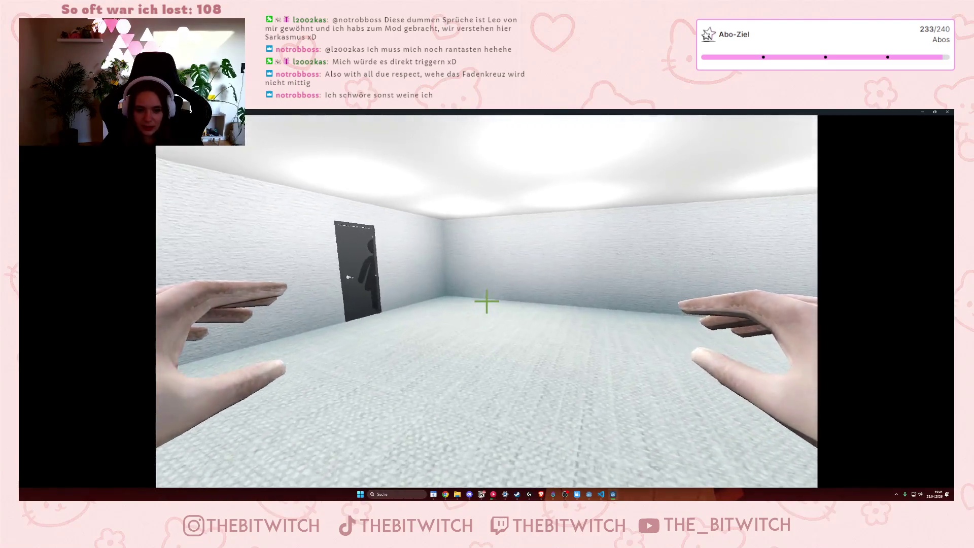
left_click(947, 112)
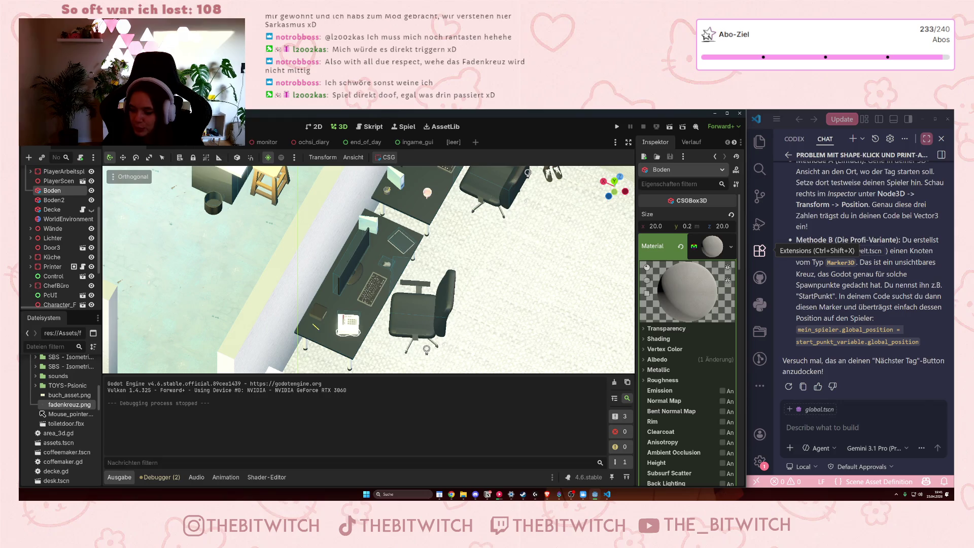
Close the empty [leer] scene tab and select the crosshair TextureRect in ingame_gui.
left_click(316, 127)
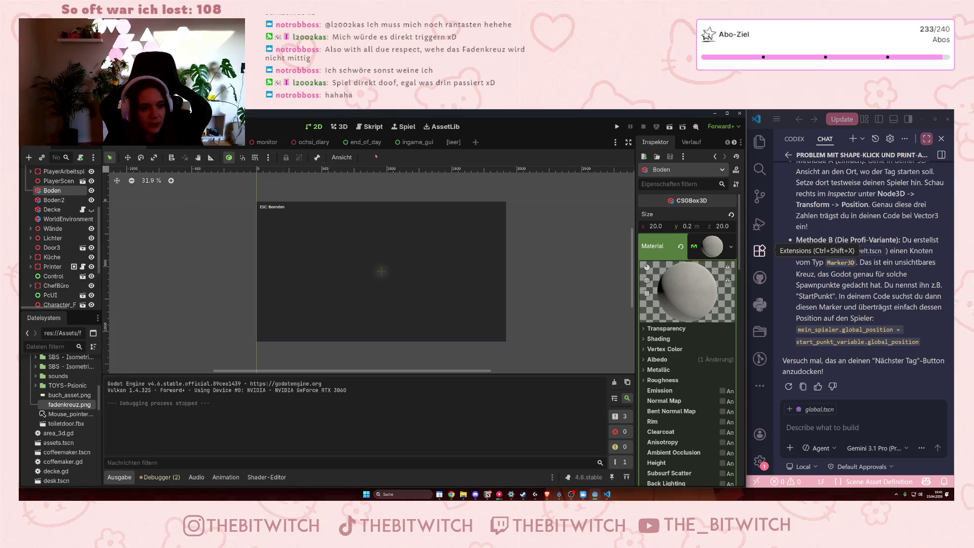
left_click(454, 143)
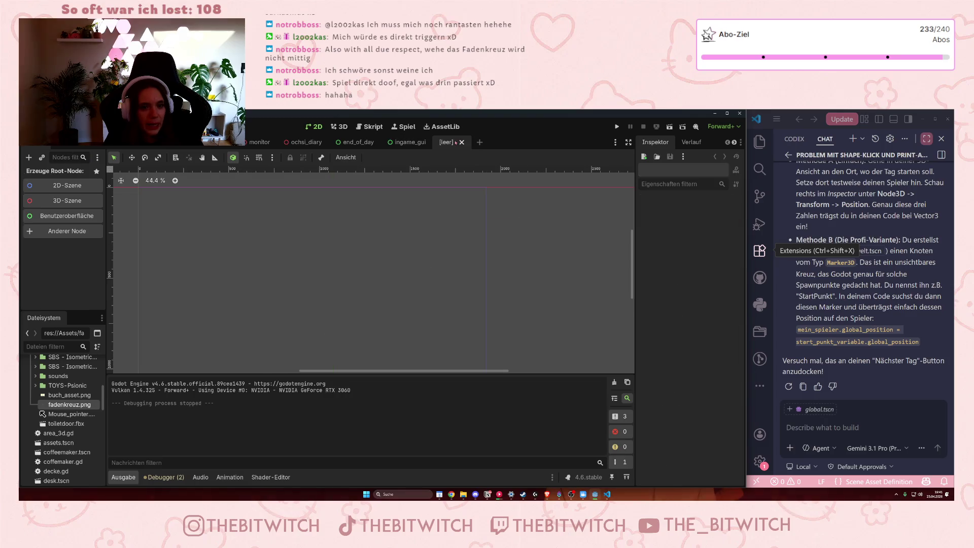
left_click(462, 143)
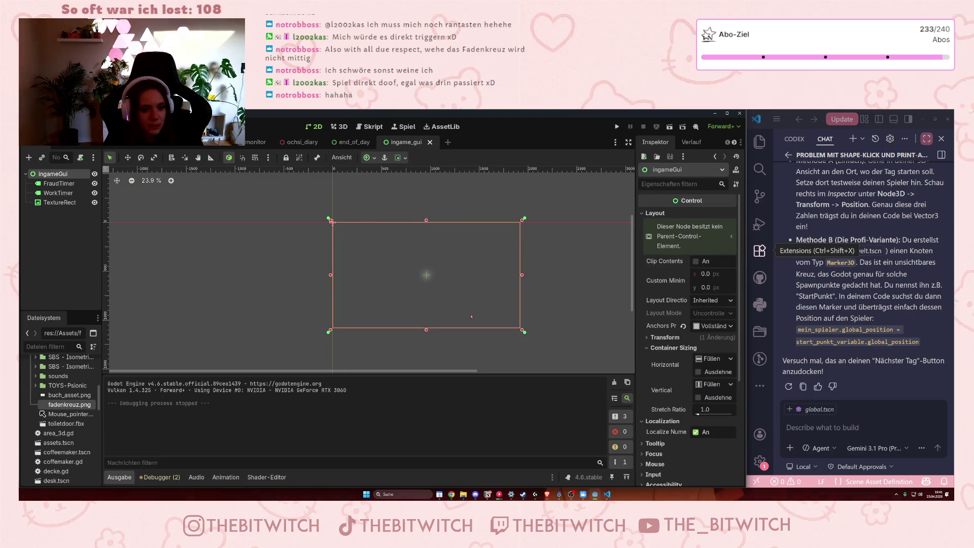
left_click(66, 202)
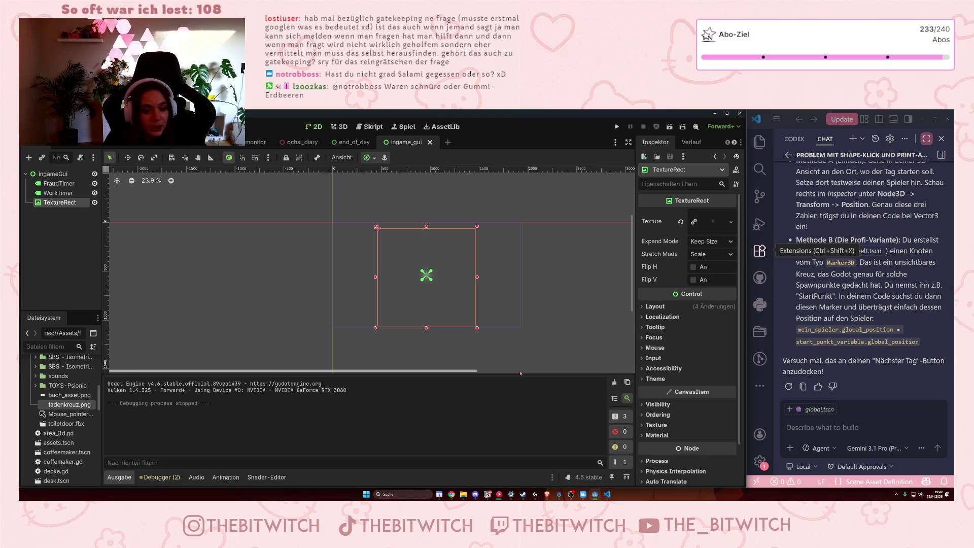
scroll(390, 258, "up", 10)
scroll(391, 257, "down", 4)
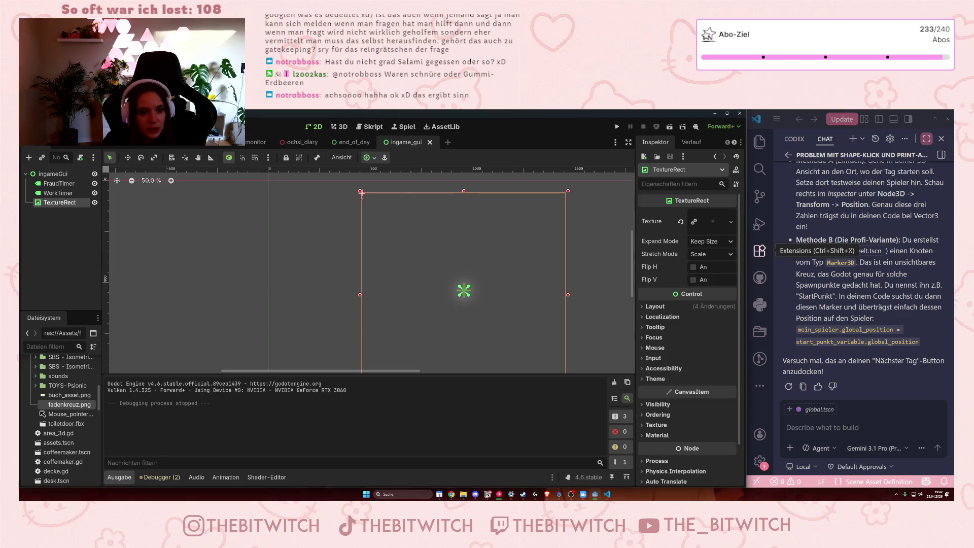
scroll(506, 268, "down", 1)
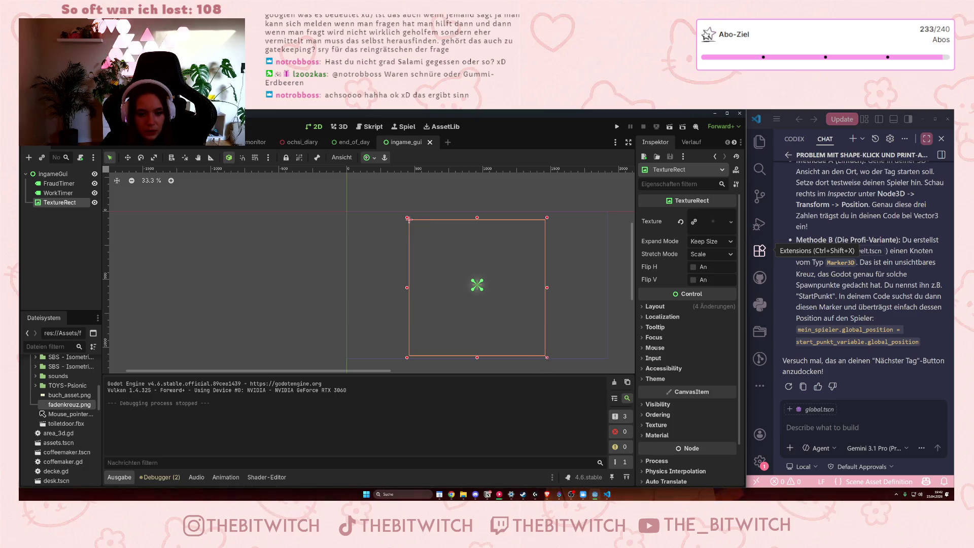
scroll(542, 356, "up", 5)
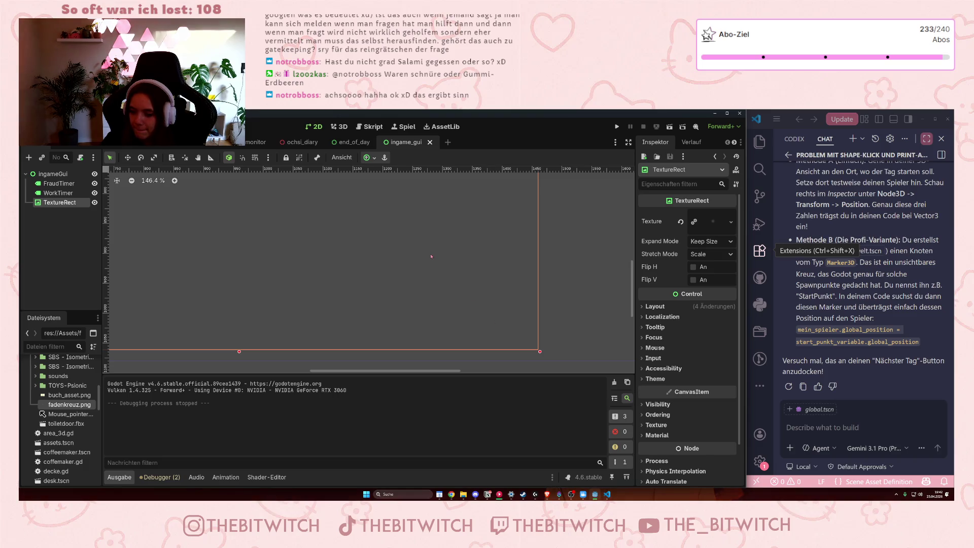
key("ctrl+0")
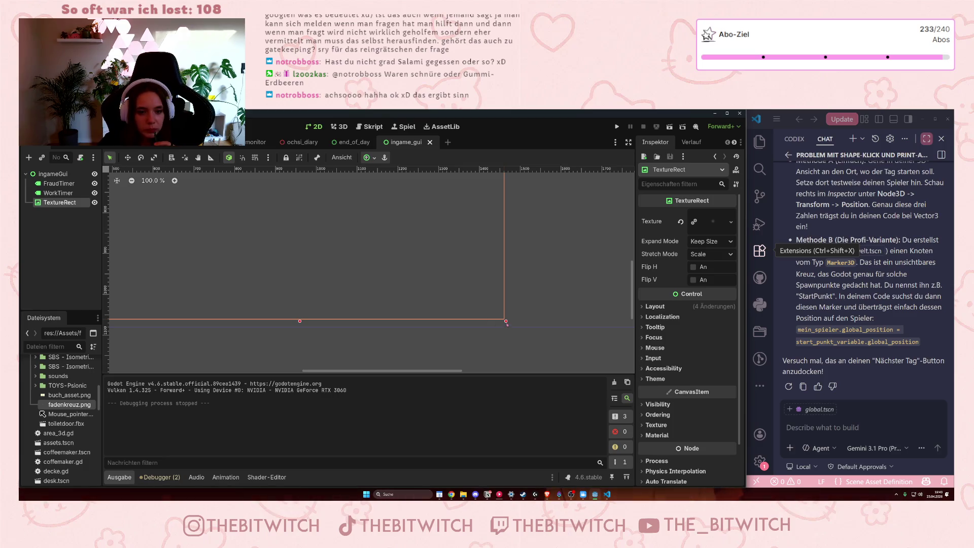
scroll(335, 278, "down", 5)
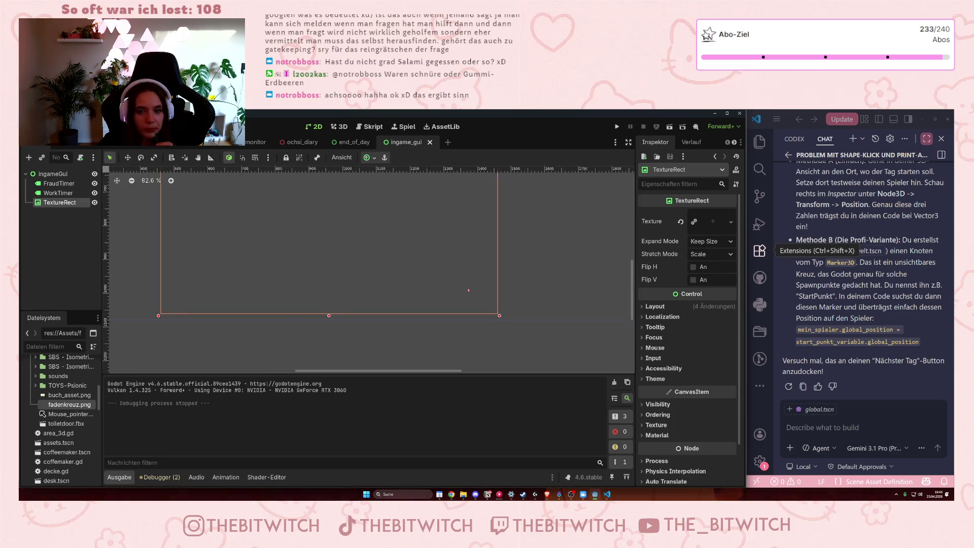
right_click(505, 261)
Apply an anchor preset to the crosshair TextureRect.
left_click(470, 269)
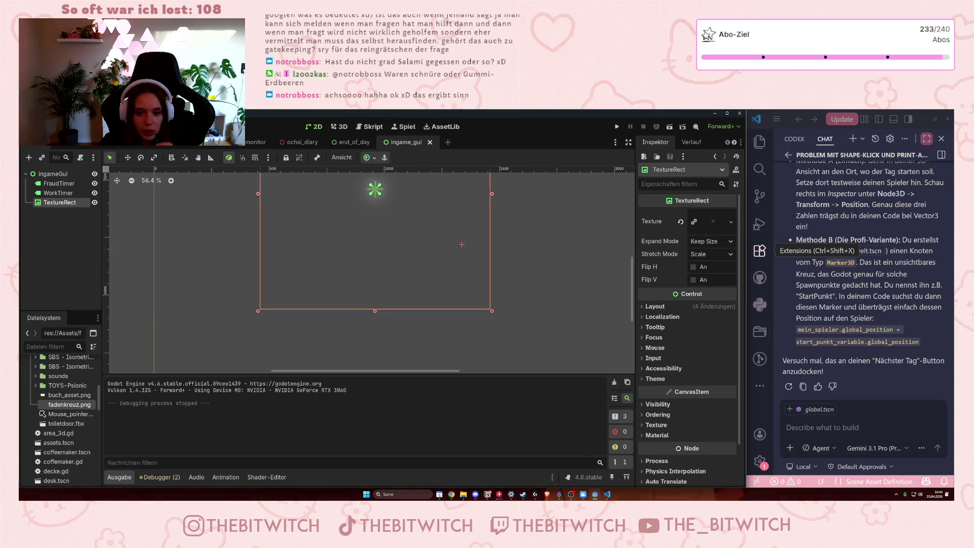
scroll(471, 268, "down", 2)
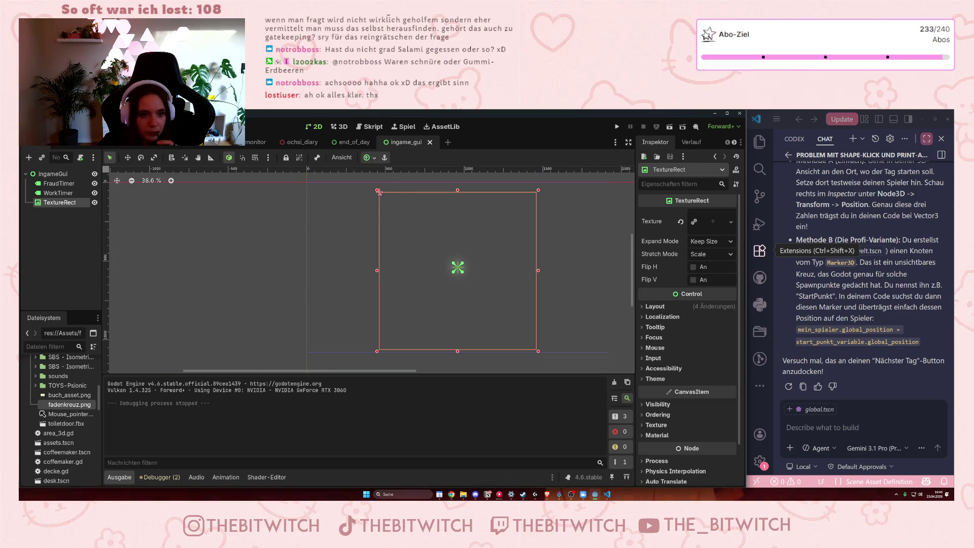
left_click(366, 157)
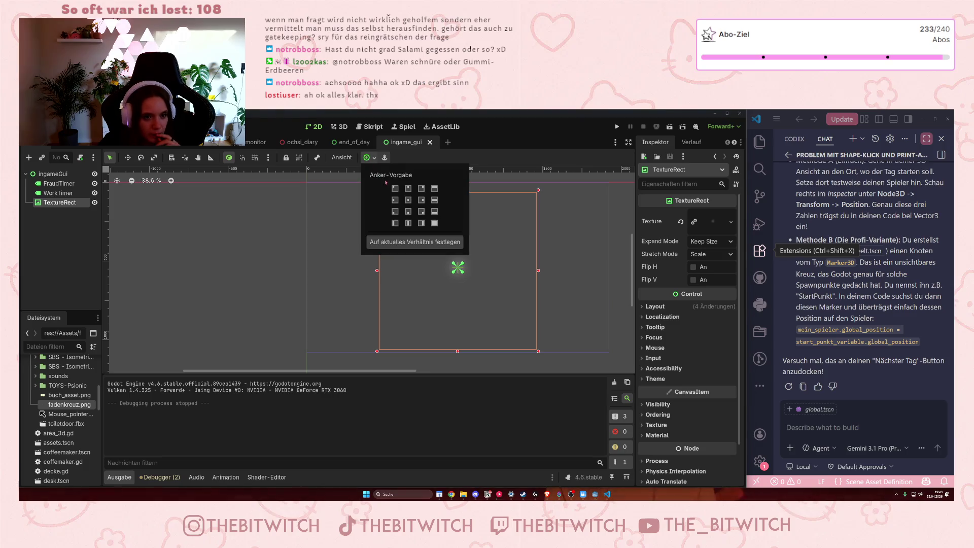
left_click(409, 200)
left_click(378, 188)
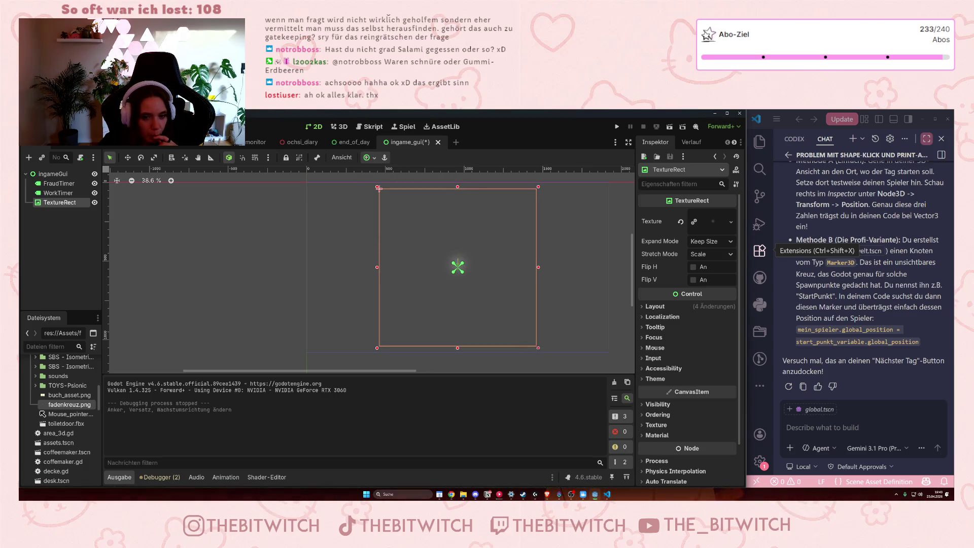
Drag the crosshair 21 px down to position (460, 61) and expand its layout properties.
scroll(542, 350, "up", 11)
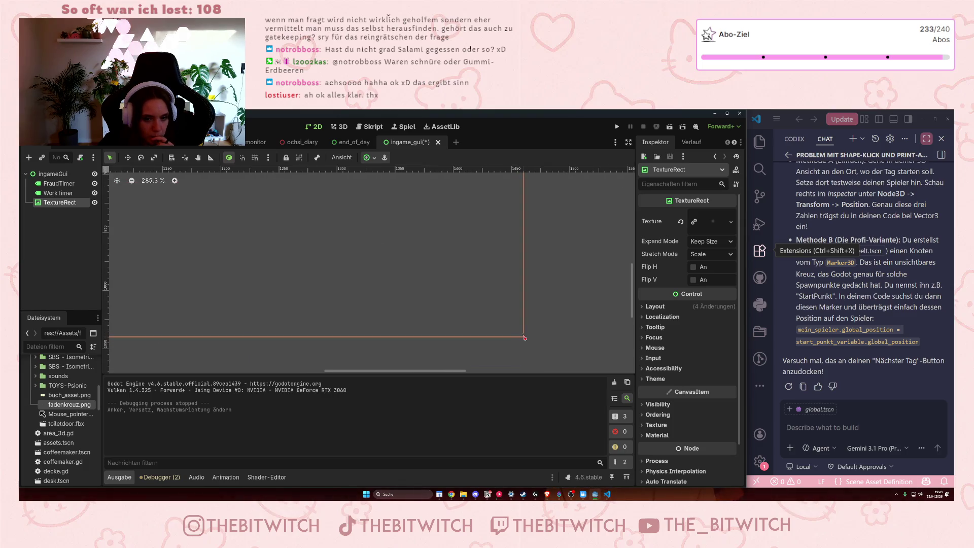
scroll(520, 334, "down", 4)
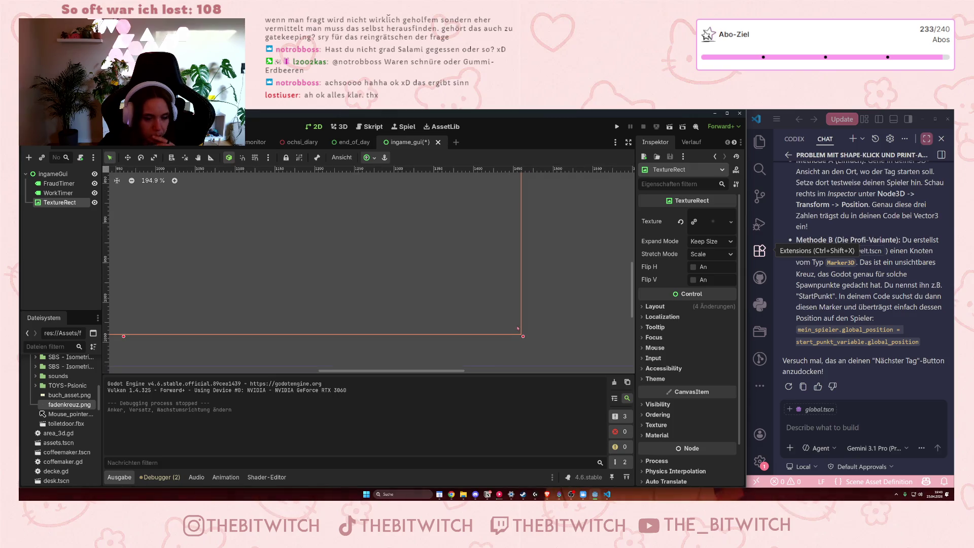
right_click(454, 253)
left_click(421, 274)
right_click(364, 215)
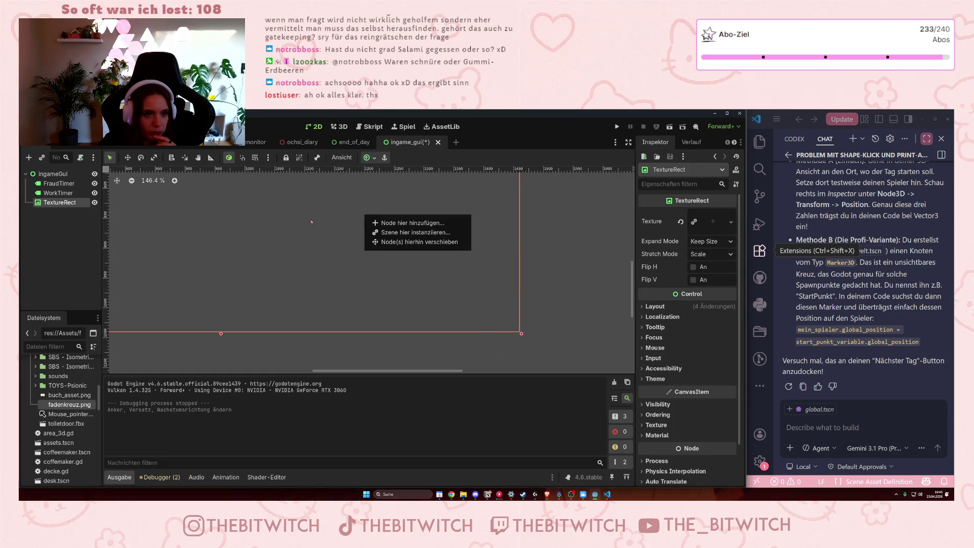
key("Escape")
scroll(305, 282, "up", 5)
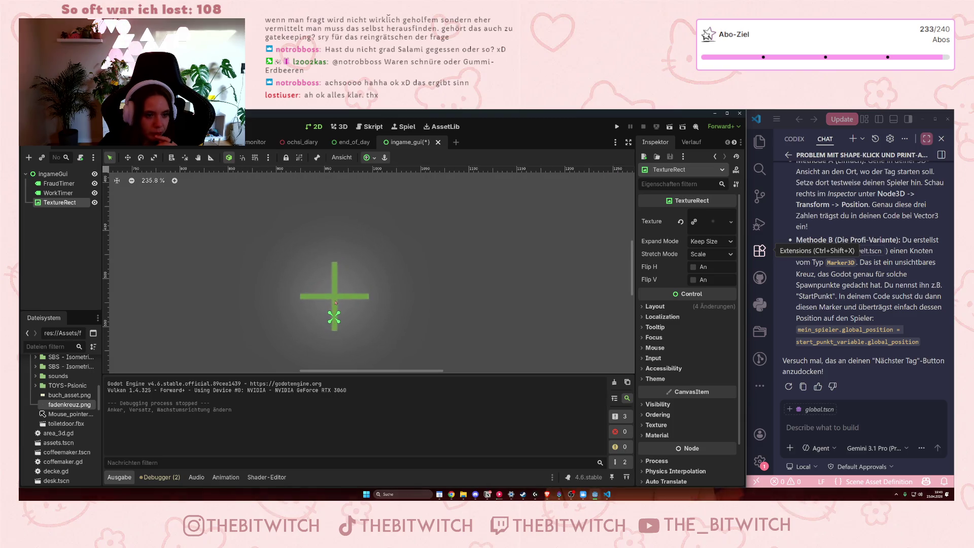
left_click_drag(335, 294, 335, 316)
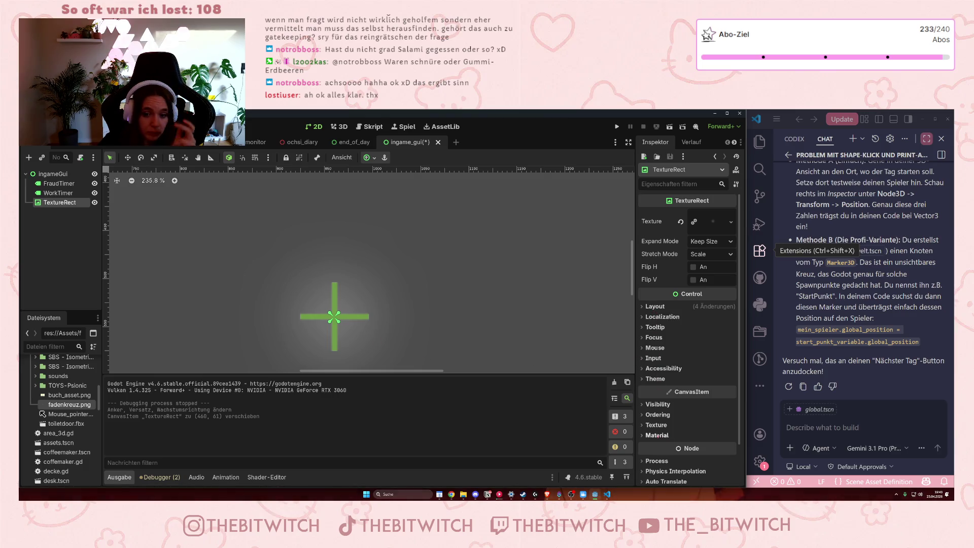
left_click(655, 306)
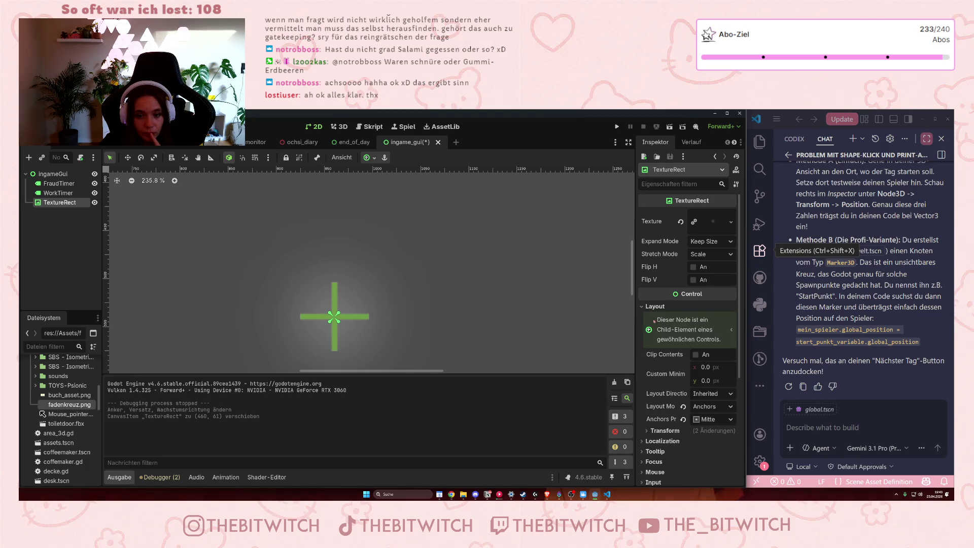
Shrink the crosshair TextureRect to scale 0.5 in its Transform properties.
scroll(666, 390, "down", 1)
scroll(666, 390, "down", 4)
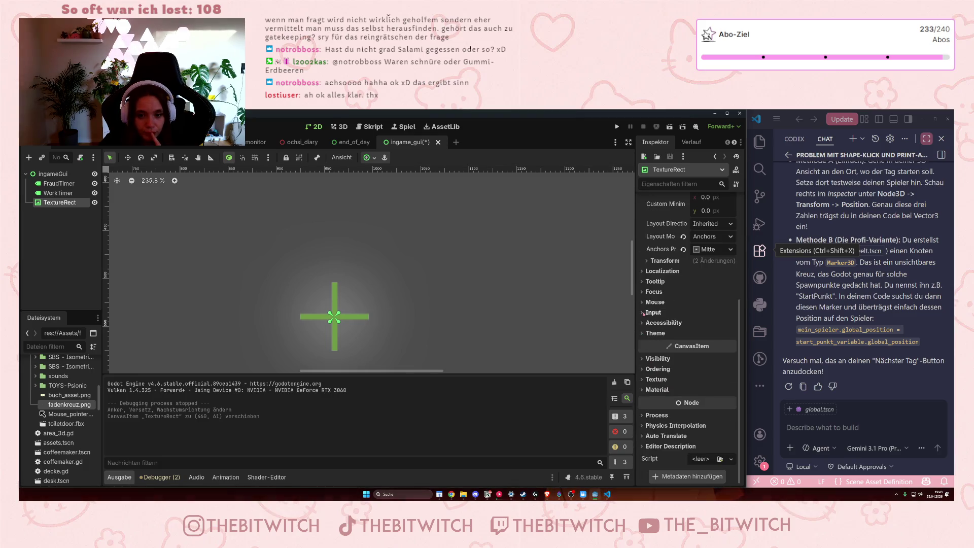
left_click(662, 260)
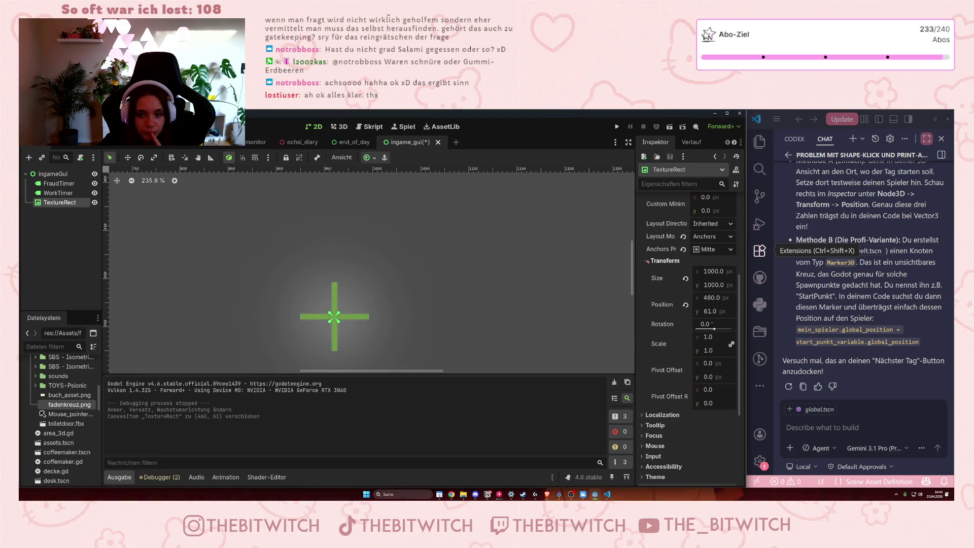
left_click(718, 286)
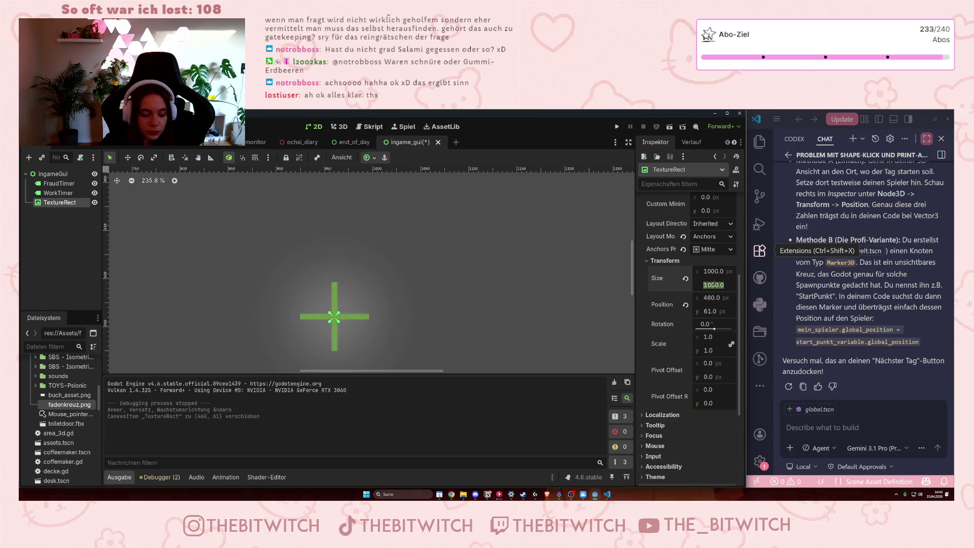
key("Return")
left_click(713, 271)
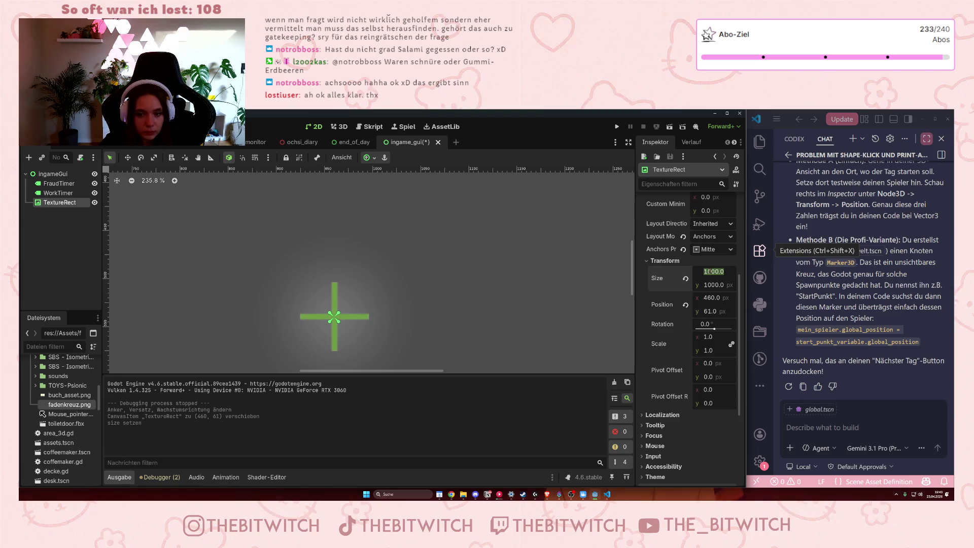
type("500")
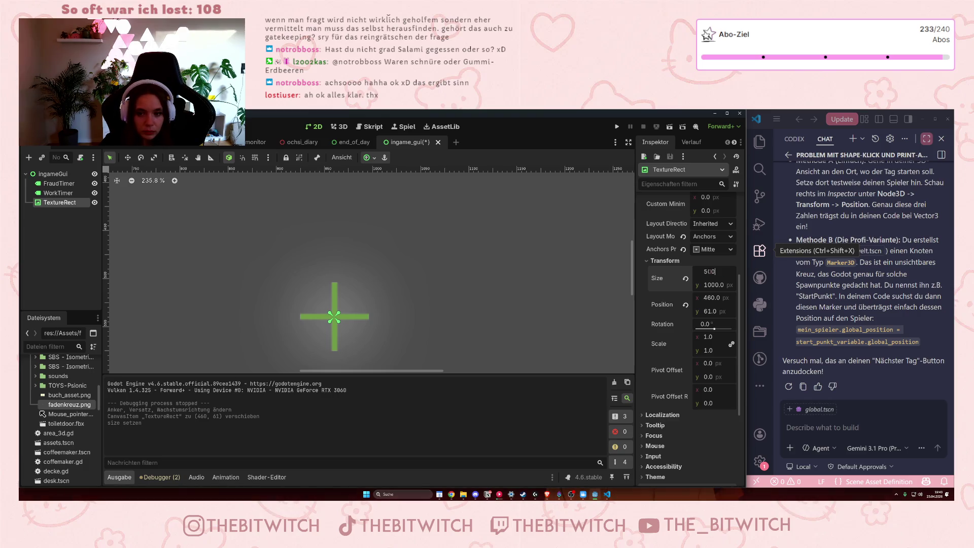
key("Return")
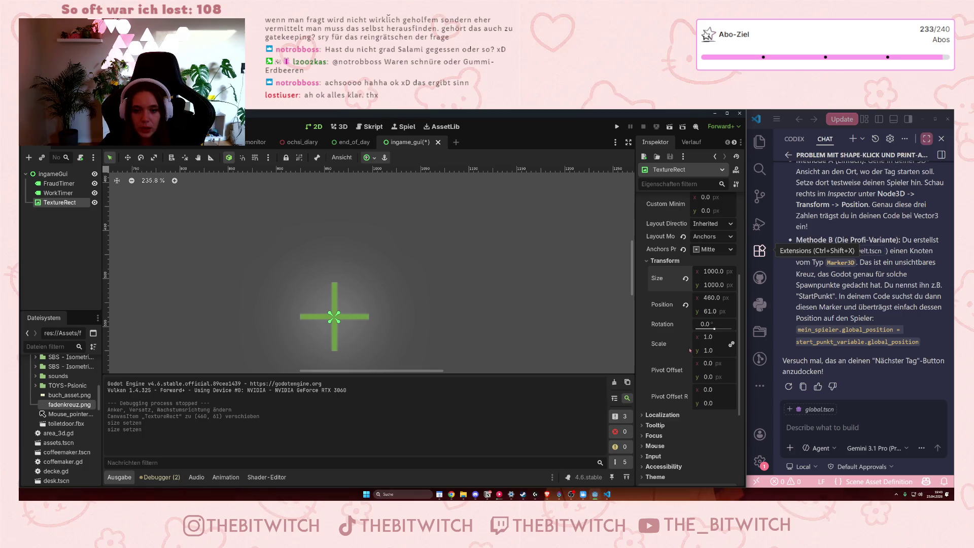
left_click(708, 337)
type("0.")
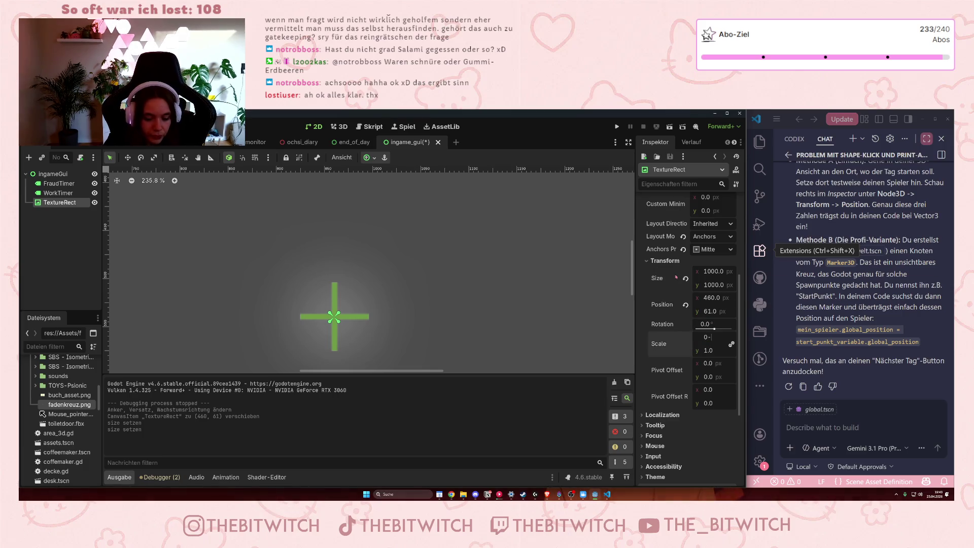
type("5")
key("Return")
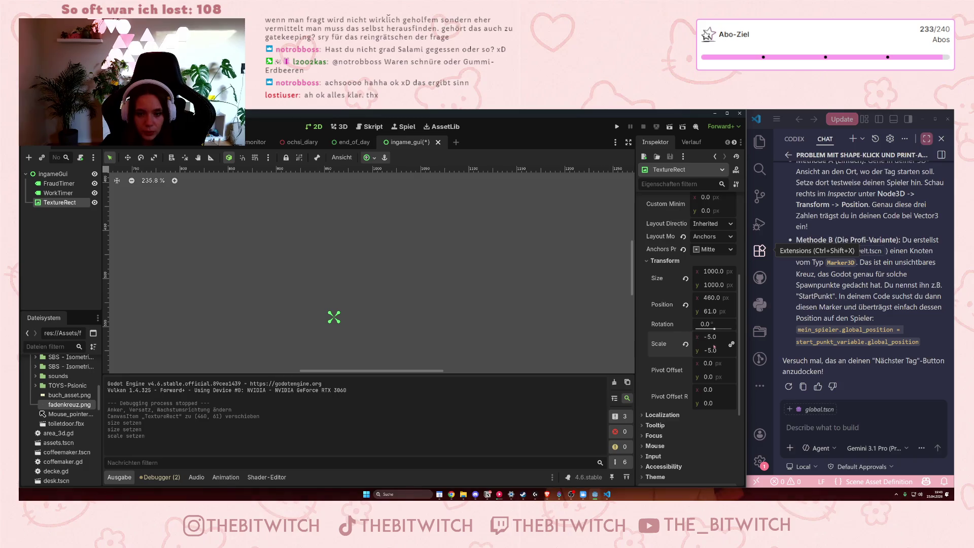
left_click(709, 338)
type("0")
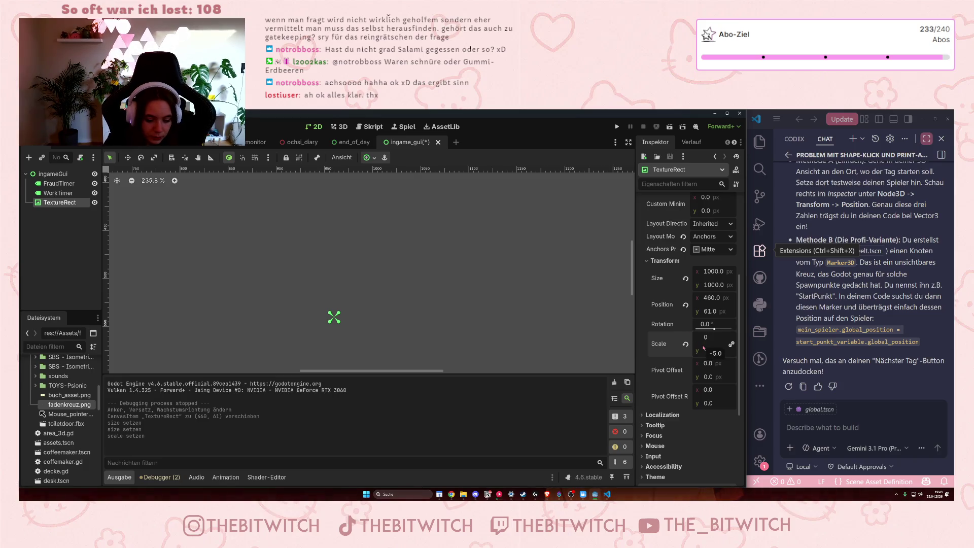
type(".5")
key("Return")
Anchor the crosshair to the centre and drag it to about (710, 301).
scroll(238, 240, "down", 6)
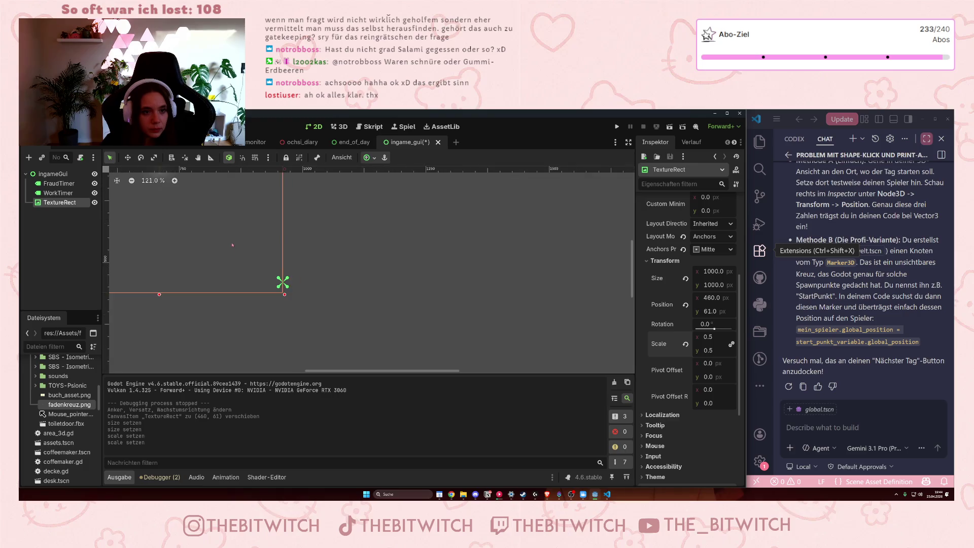
left_click(370, 158)
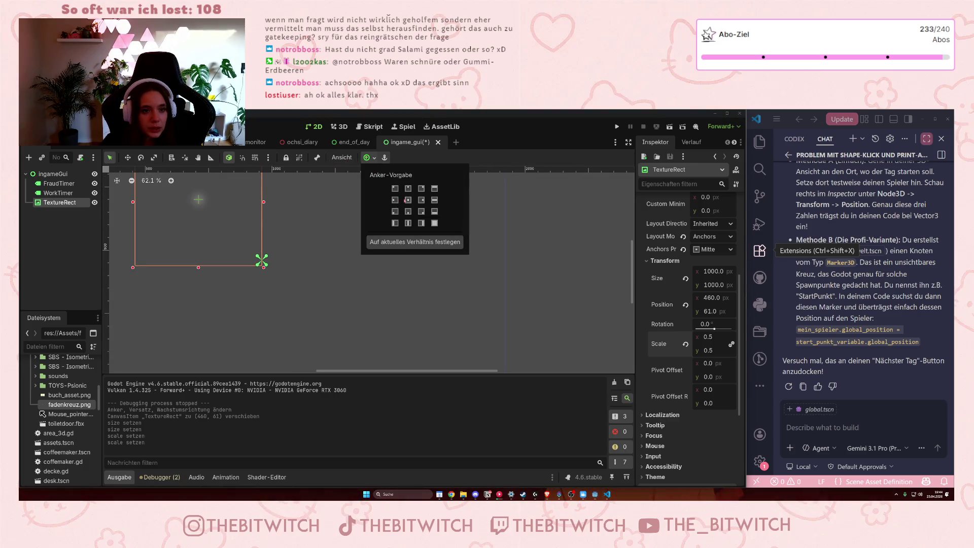
left_click(408, 200)
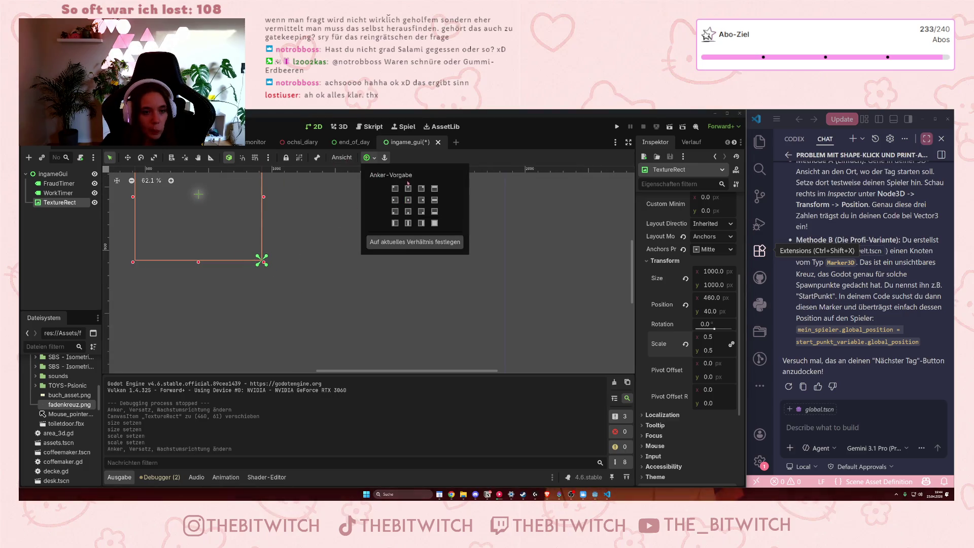
left_click(408, 200)
left_click(207, 223)
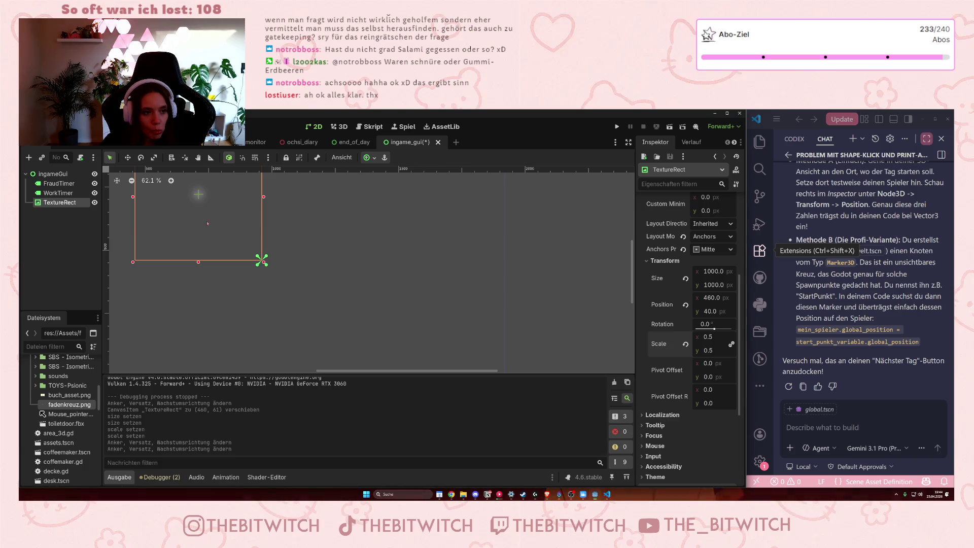
left_click_drag(201, 186, 280, 271)
Save the ingameGui scene with Ctrl+S and run the game with F5.
scroll(265, 270, "up", 7)
scroll(264, 269, "up", 2)
scroll(307, 294, "down", 10)
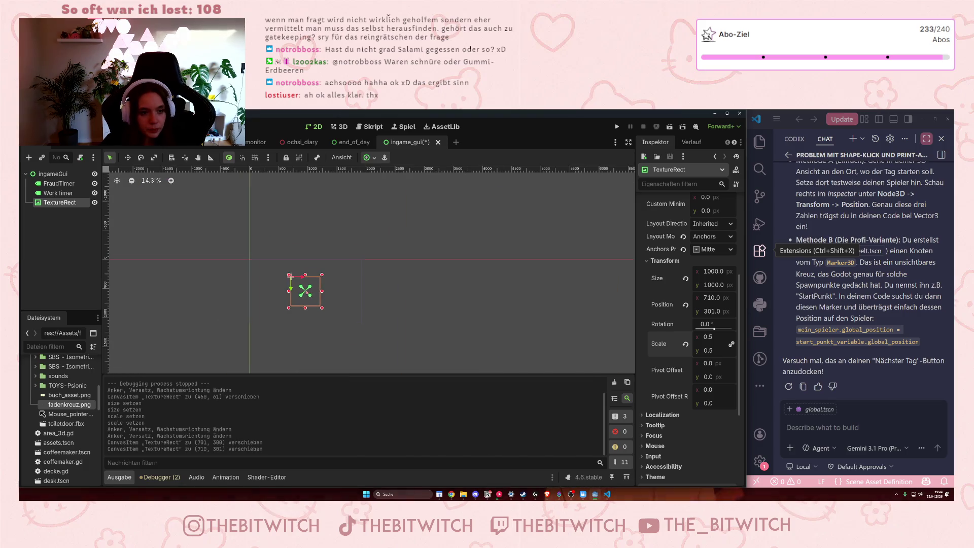
left_click(391, 308)
key("ctrl+s")
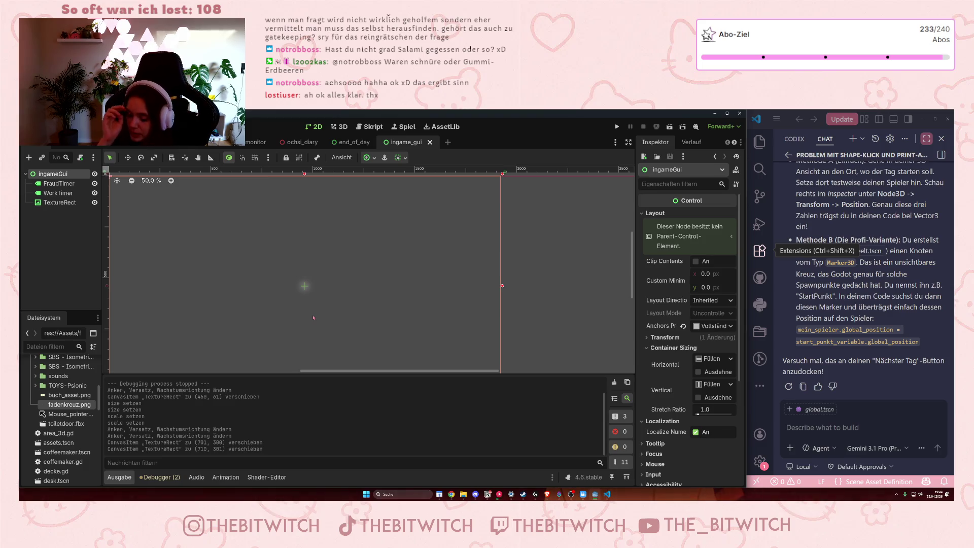
key("F5")
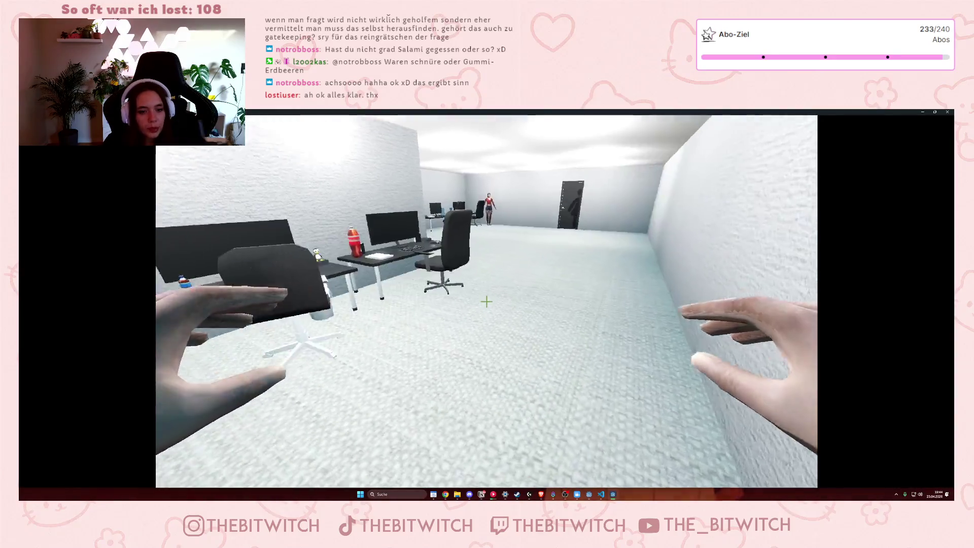
Walk forward to the desk with the phone to check the half-scale crosshair.
key("w")
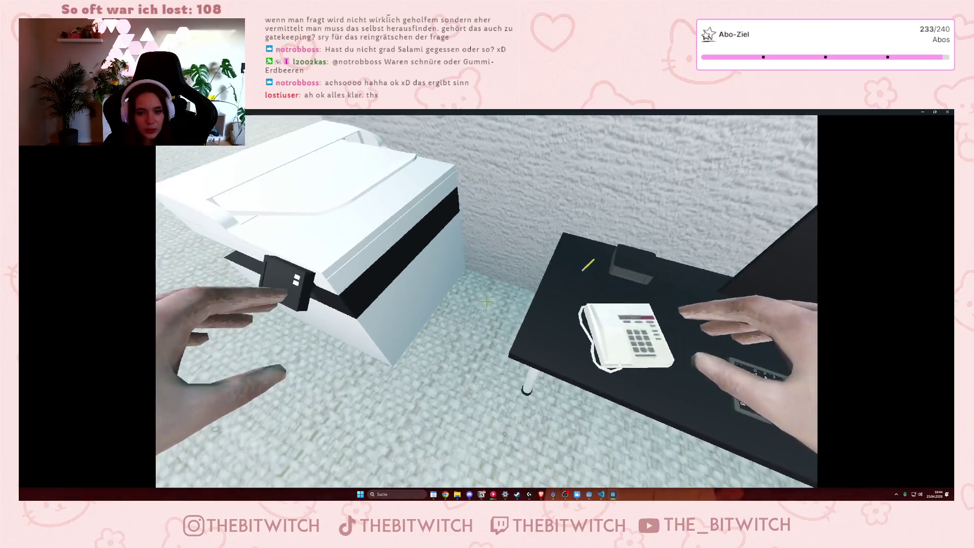
key("w")
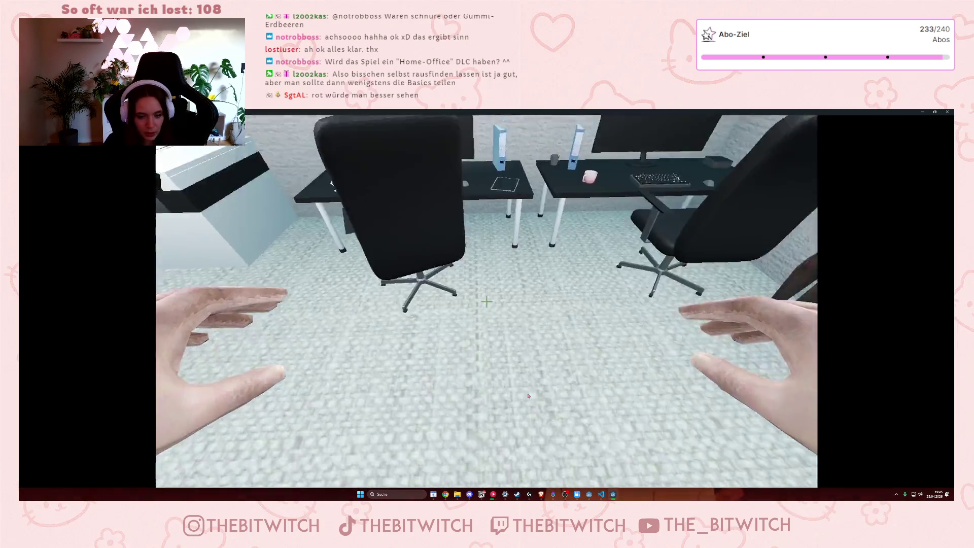
In Notion, append ', bugfixes und extras' to v2 and change the Katze DLC to 'Katze + Hund'.
left_click(481, 493)
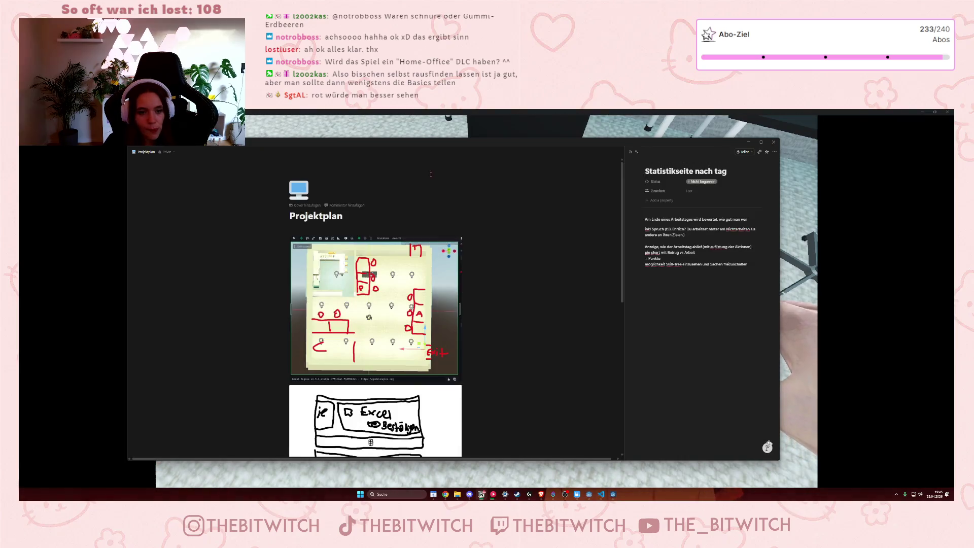
scroll(469, 312, "down", 4)
scroll(467, 311, "down", 3)
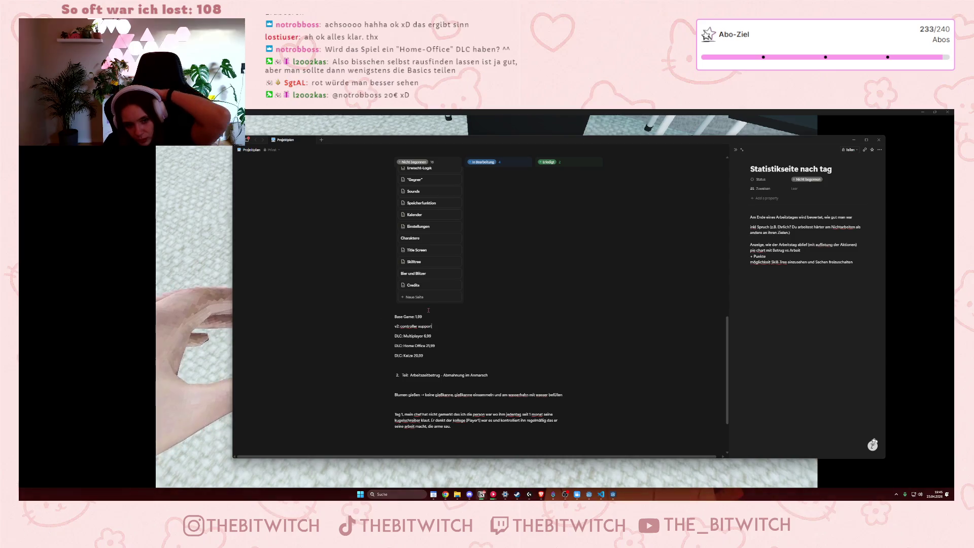
type(", bu")
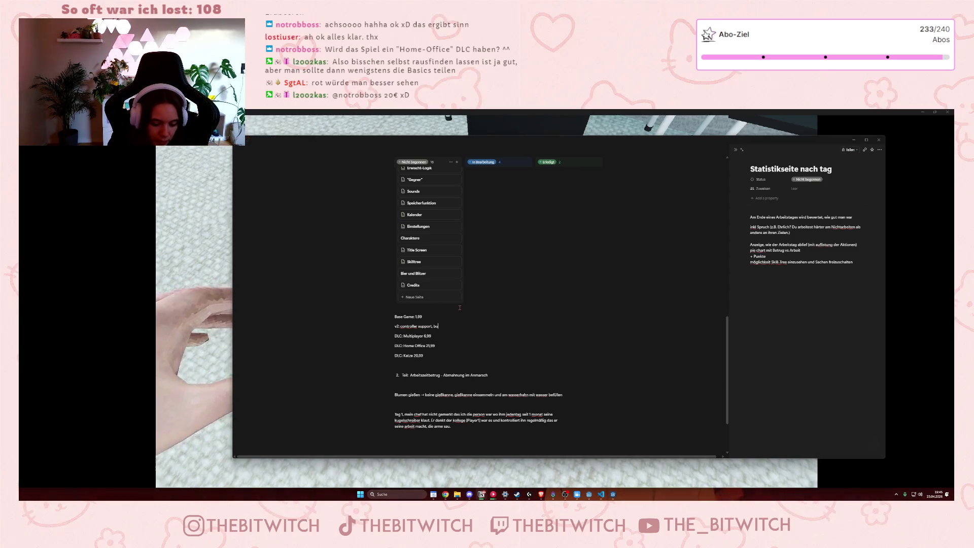
type("gfixes und")
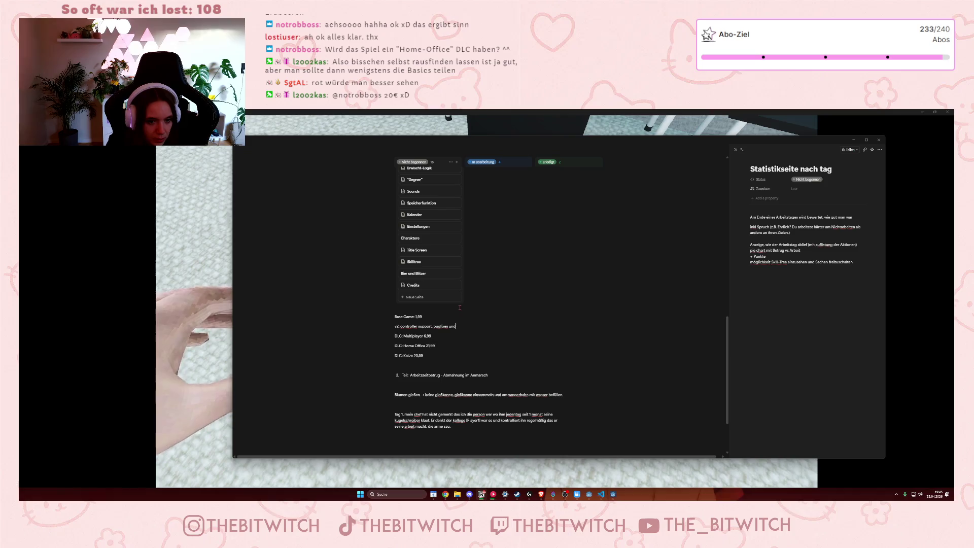
type(" extra")
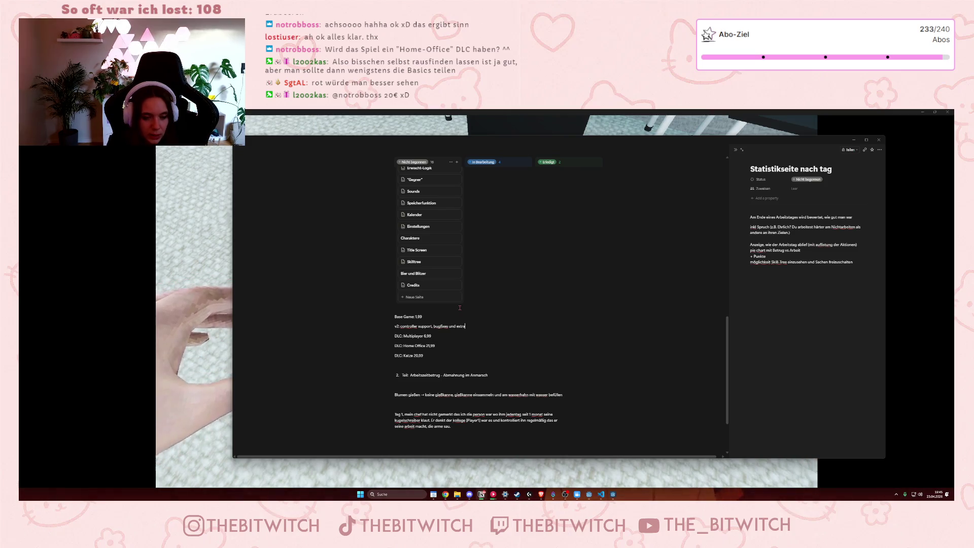
type("s")
left_click(451, 335)
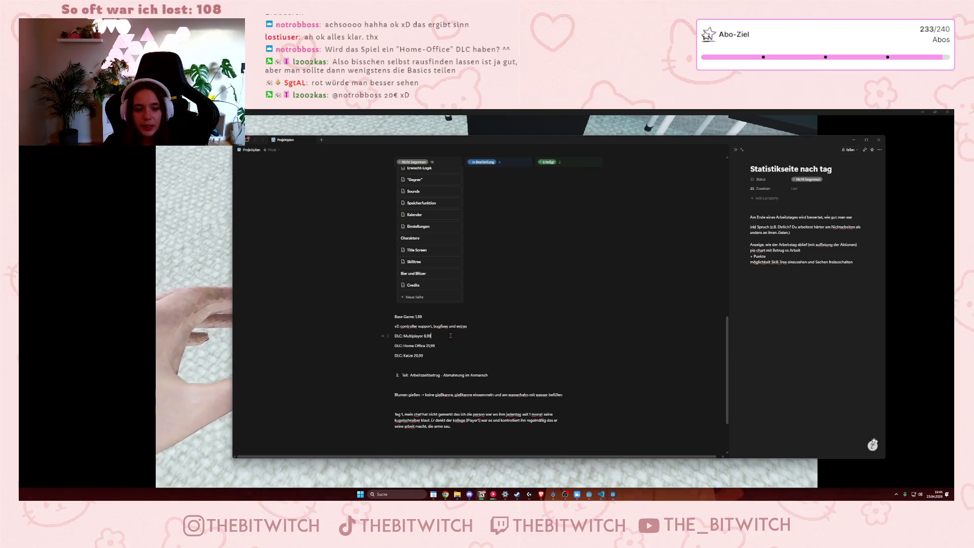
left_click(437, 345)
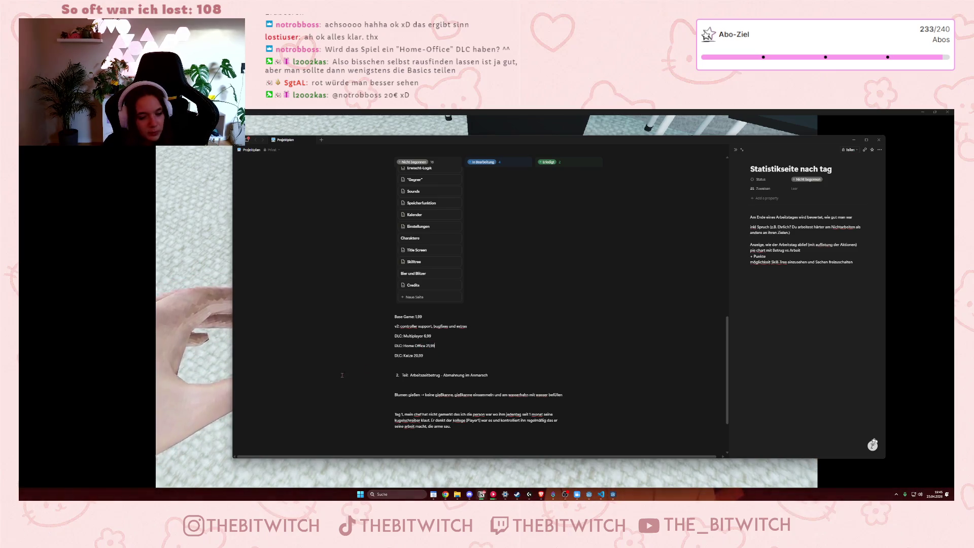
left_click(424, 355)
type("+ Hu")
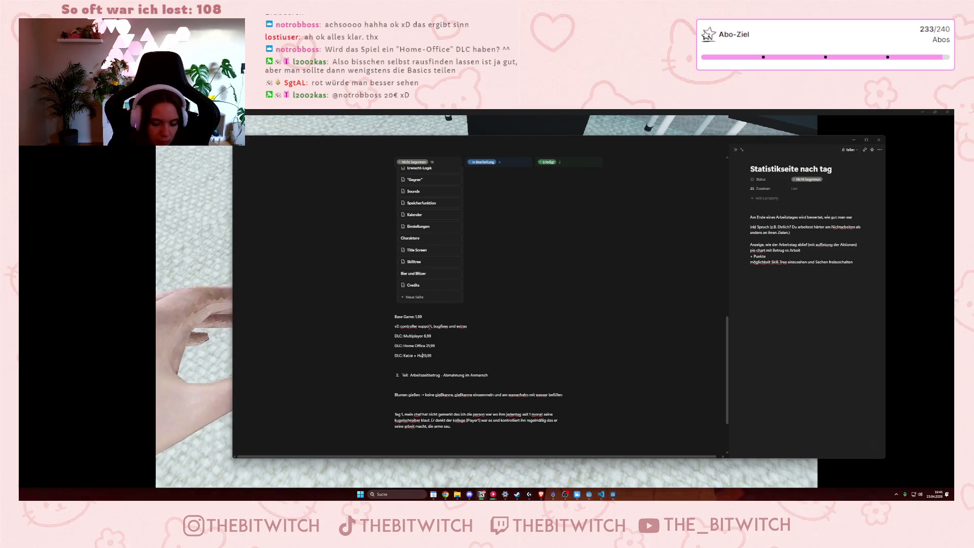
left_click(415, 355)
type("+ Hund")
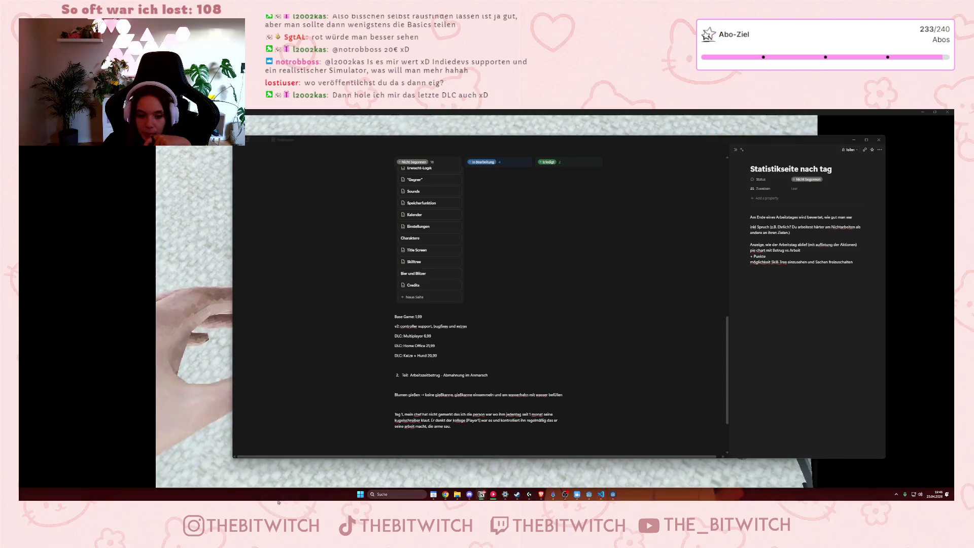
Delete the Tag 1 paragraph and label the watering idea 'v2 idee:'.
mouse_move(451, 427)
left_mouse_down()
mouse_move(396, 420)
mouse_move(404, 402)
left_mouse_up()
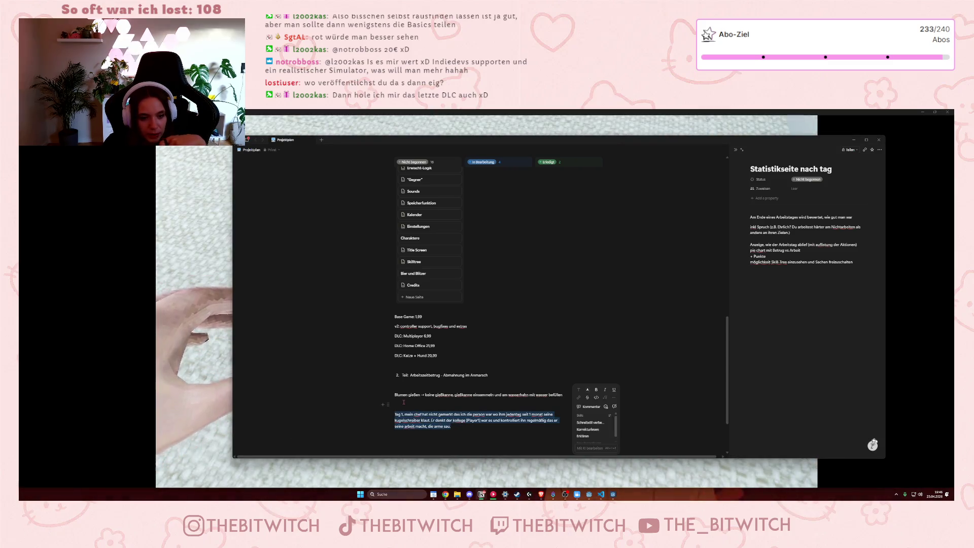
key("BackSpace")
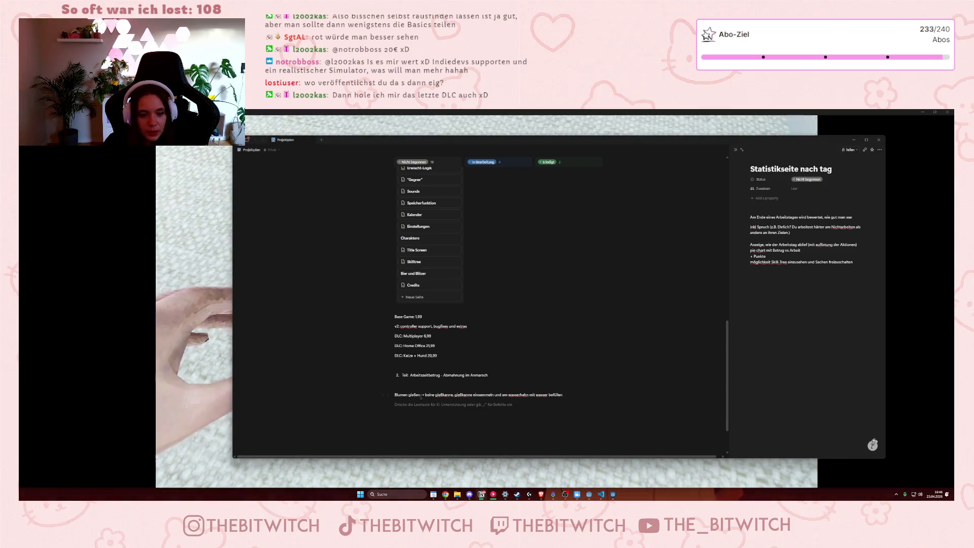
key("BackSpace")
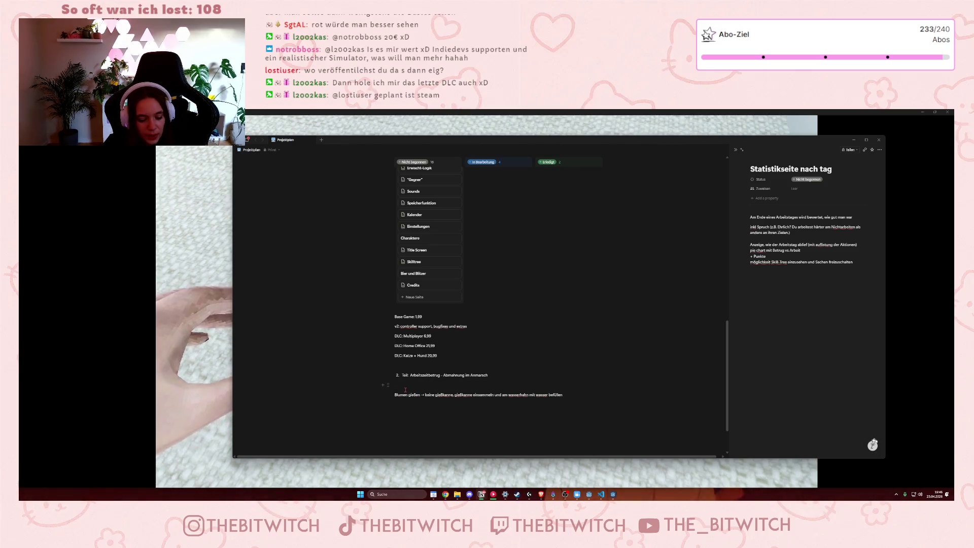
type("v2 idee:")
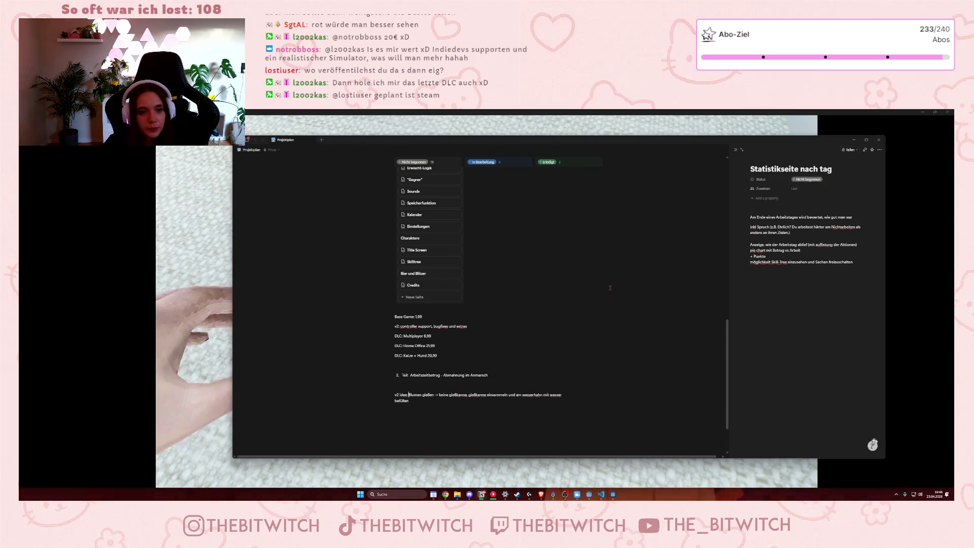
scroll(571, 372, "up", 3)
scroll(571, 372, "down", 3)
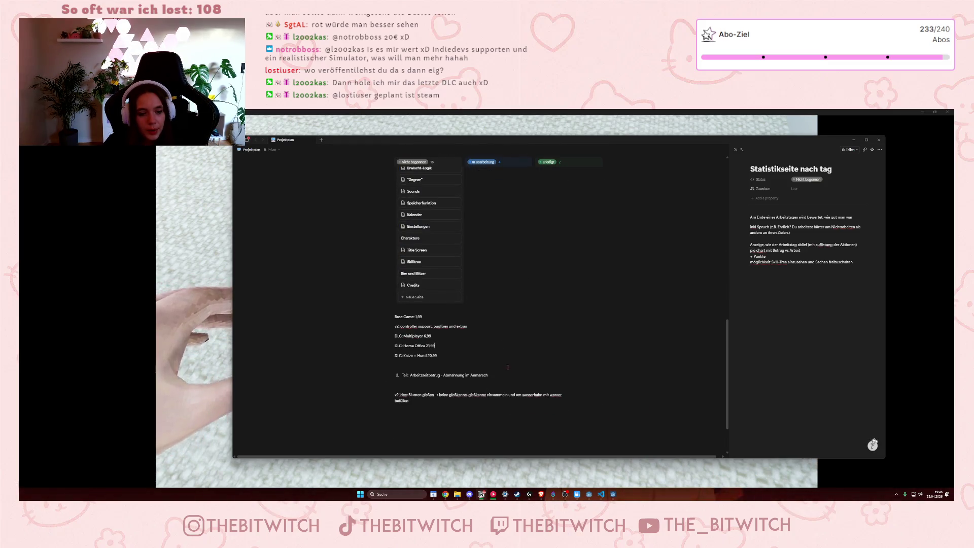
scroll(508, 367, "up", 2)
scroll(473, 427, "down", 1)
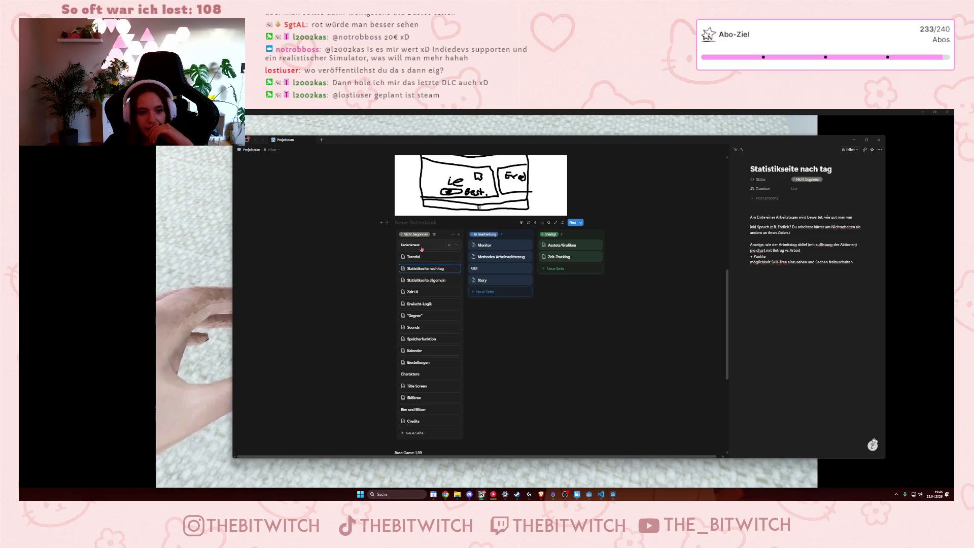
Drag the Fadenkreuz card into Erledigt and close the 'Statistikseite nach tag' side page.
left_click_drag(424, 246, 578, 268)
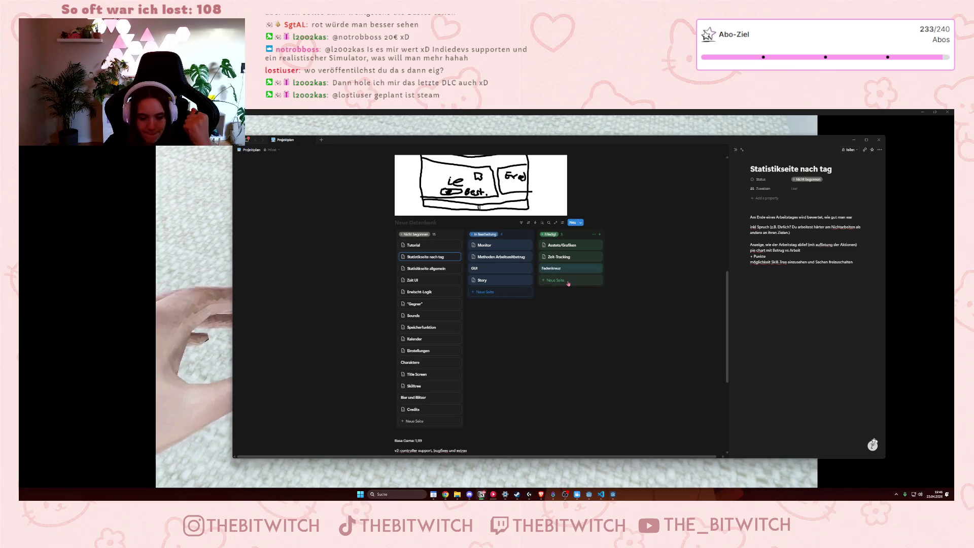
left_click(550, 365)
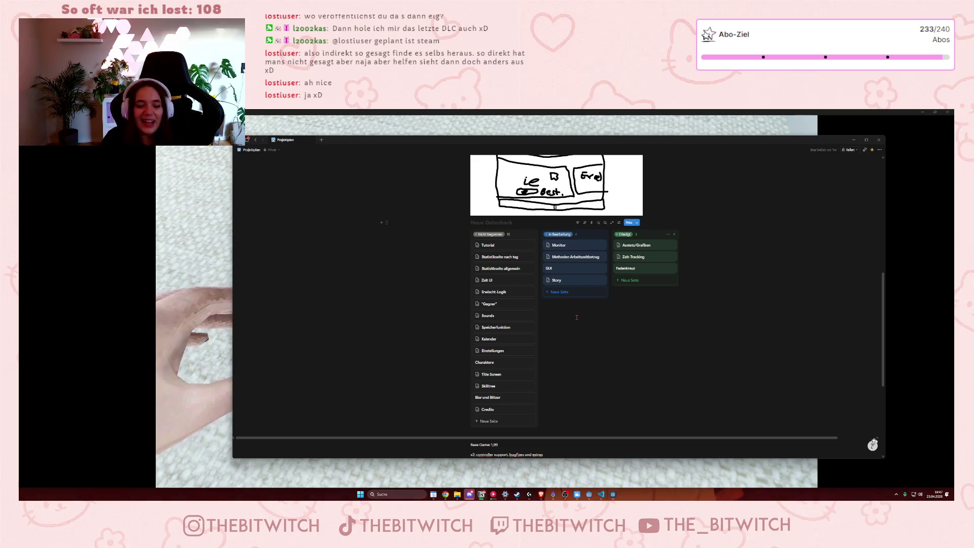
scroll(576, 317, "down", 5)
left_click(515, 294)
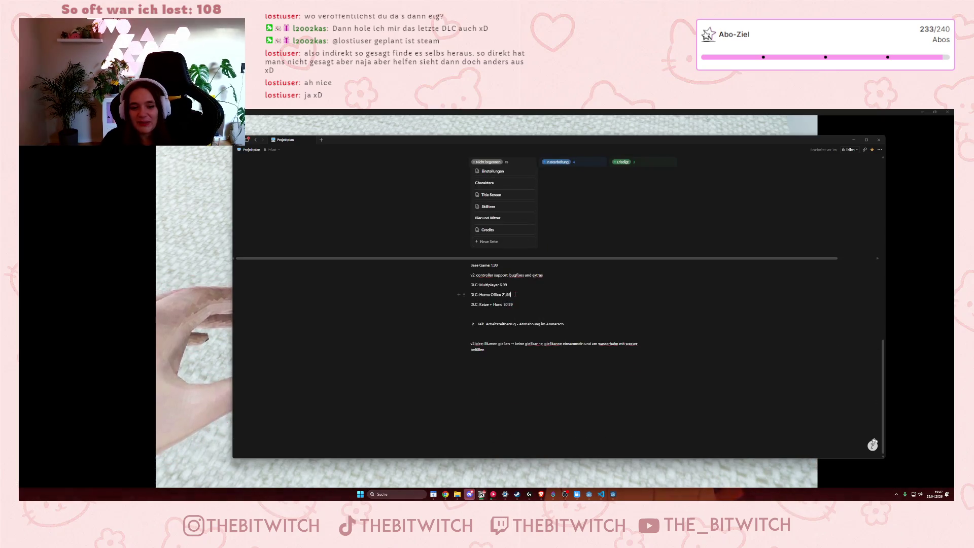
left_click(515, 287)
right_click(505, 286)
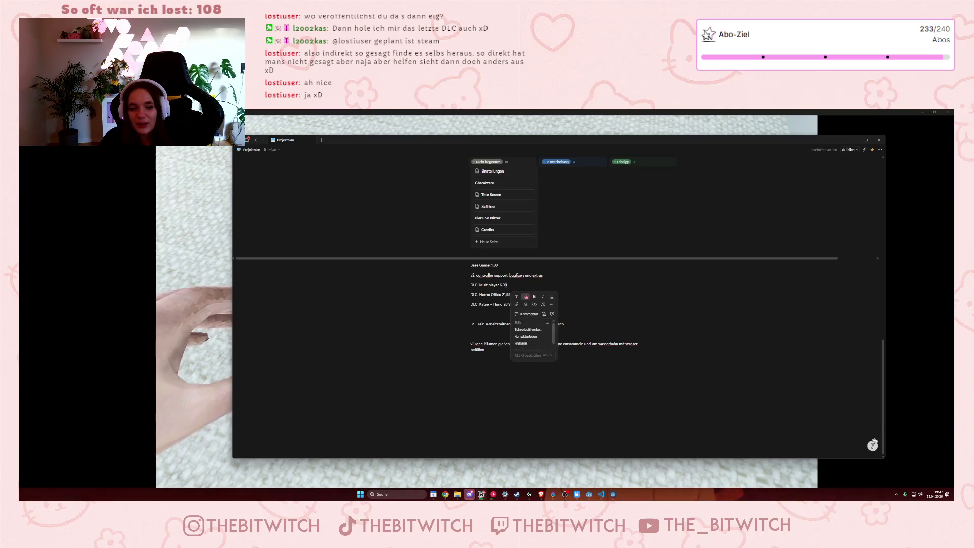
key("Escape")
left_click_drag(490, 264, 519, 274)
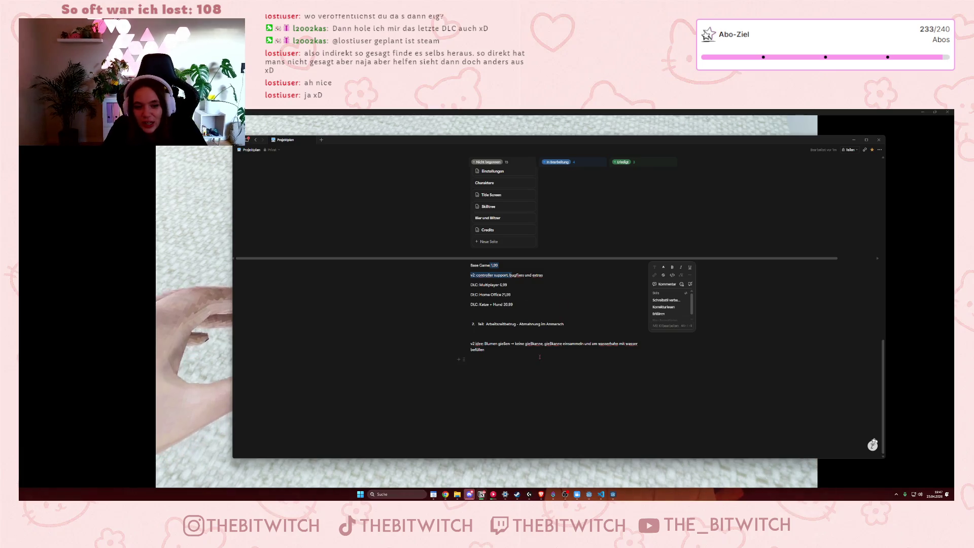
left_click(595, 329)
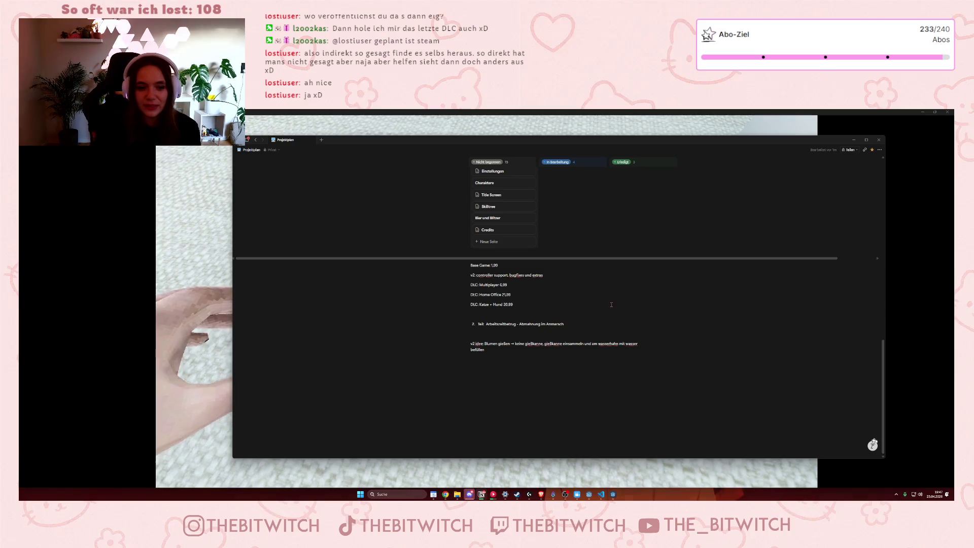
left_click_drag(515, 314, 507, 285)
key("Escape")
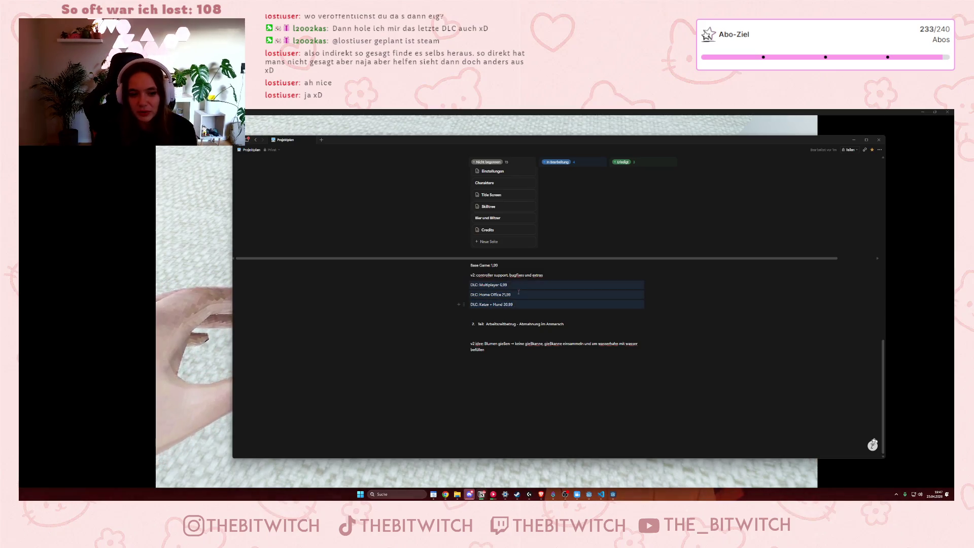
key("Down")
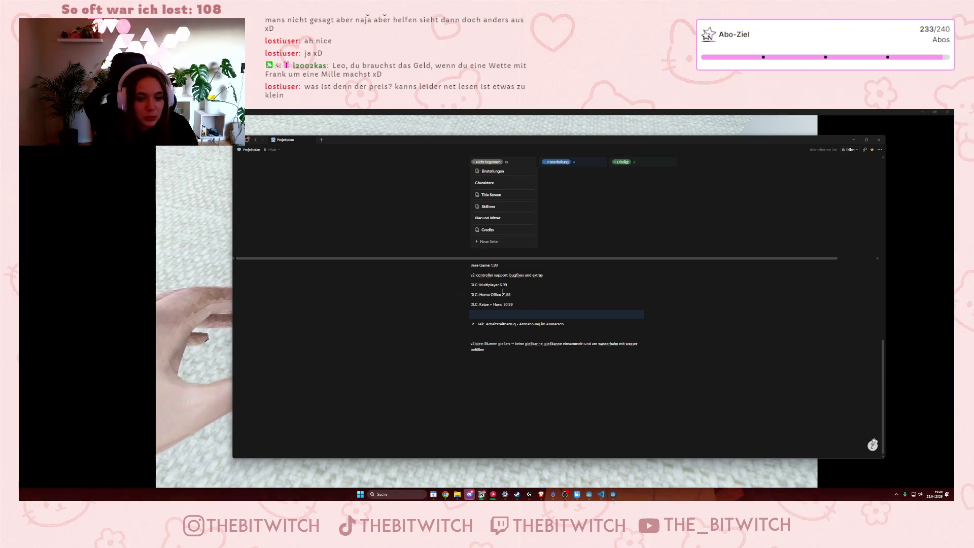
Enlarge the page and change the Base Game price's leading 1 to 2 so it reads 2,99.
key("ctrl+plus")
key("ctrl+plus")
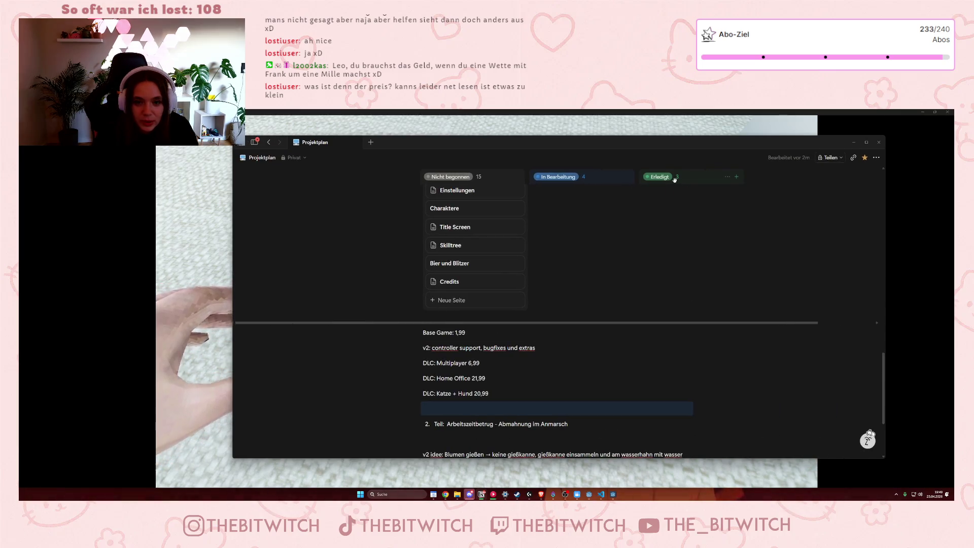
left_click(456, 334)
left_click_drag(468, 364, 488, 394)
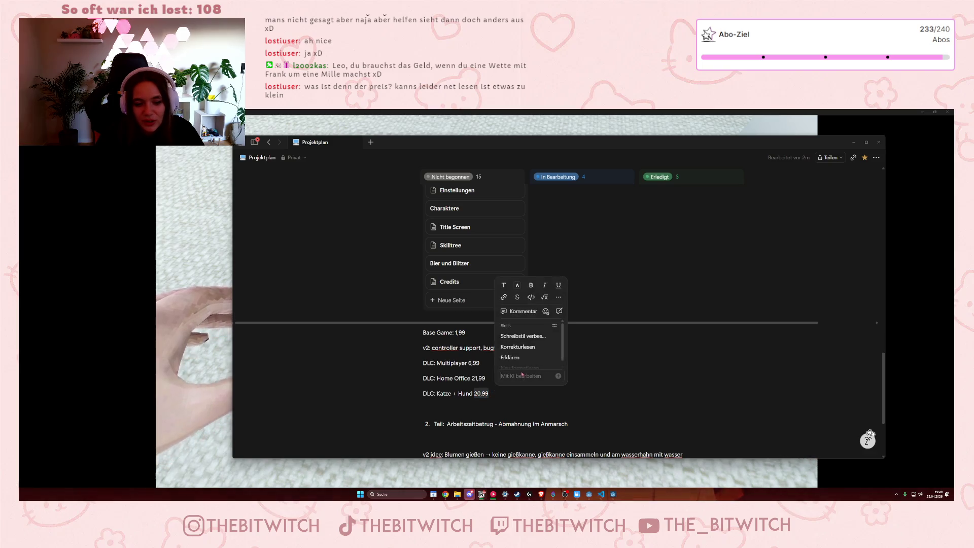
key("Escape")
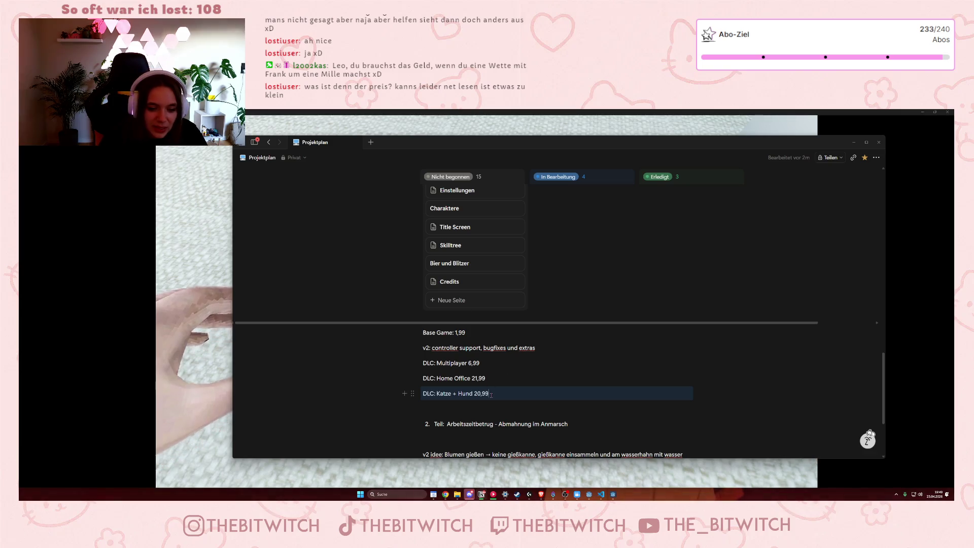
mouse_move(489, 393)
left_mouse_down()
mouse_move(477, 393)
mouse_move(468, 363)
left_mouse_up()
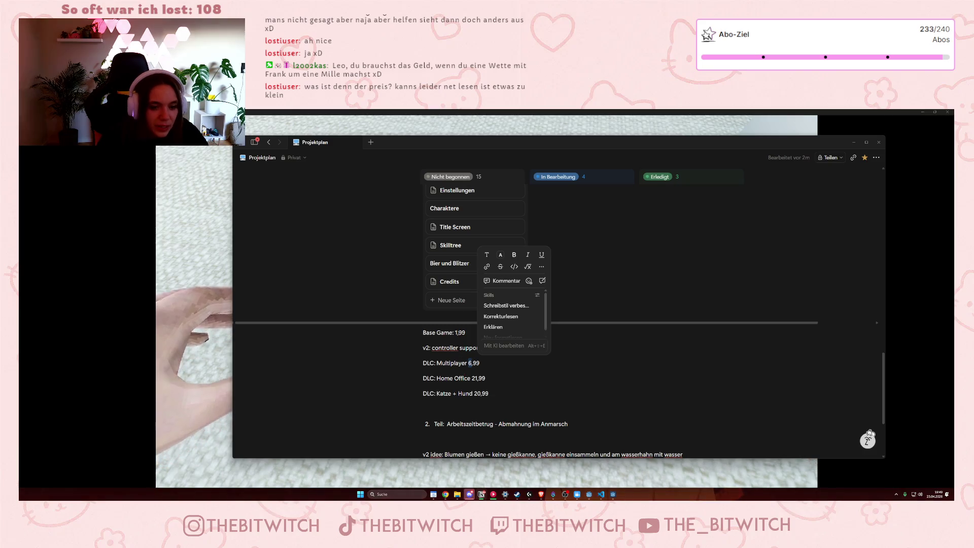
left_click(455, 332)
key("Right")
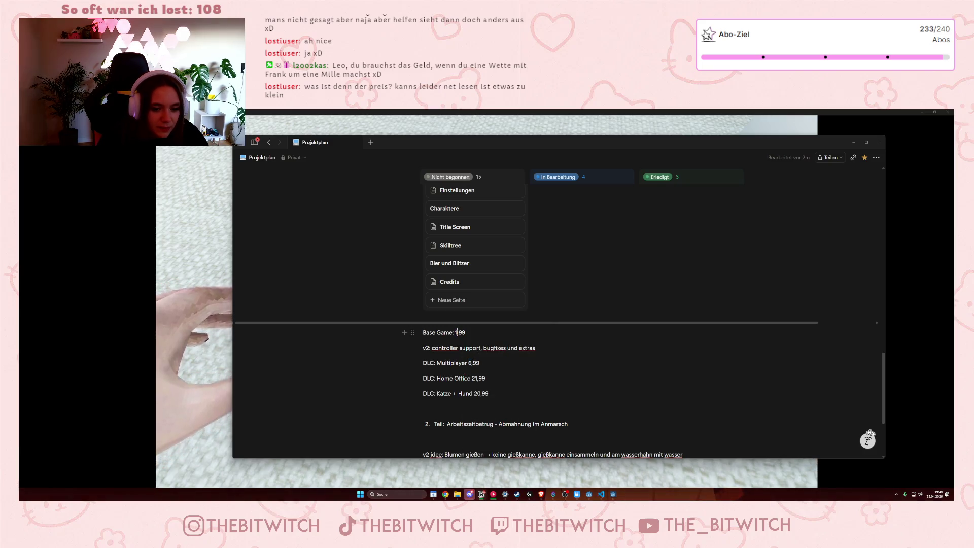
key("BackSpace")
type("2")
Change the Multiplayer, Home Office and Katze + Hund DLC prices to 2,99.
left_click(470, 362)
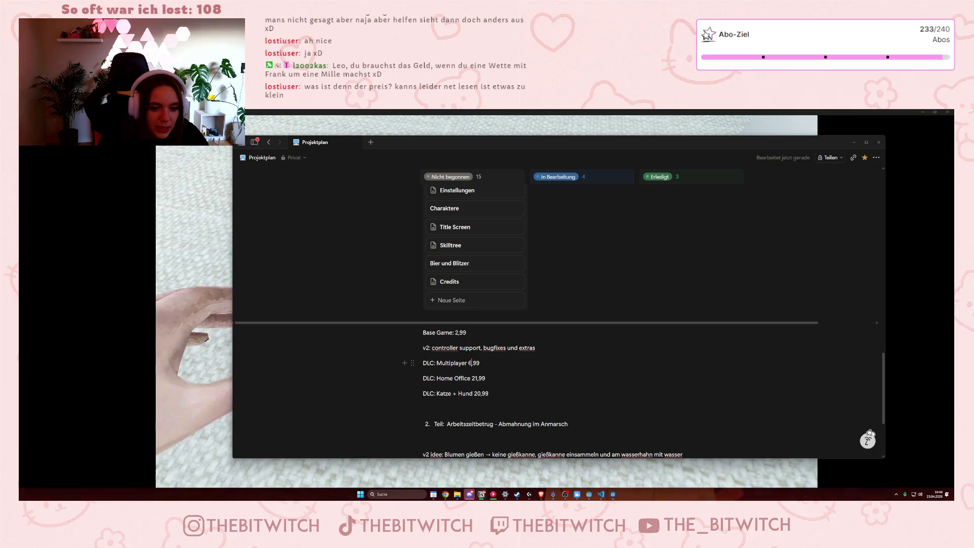
key("shift+Left")
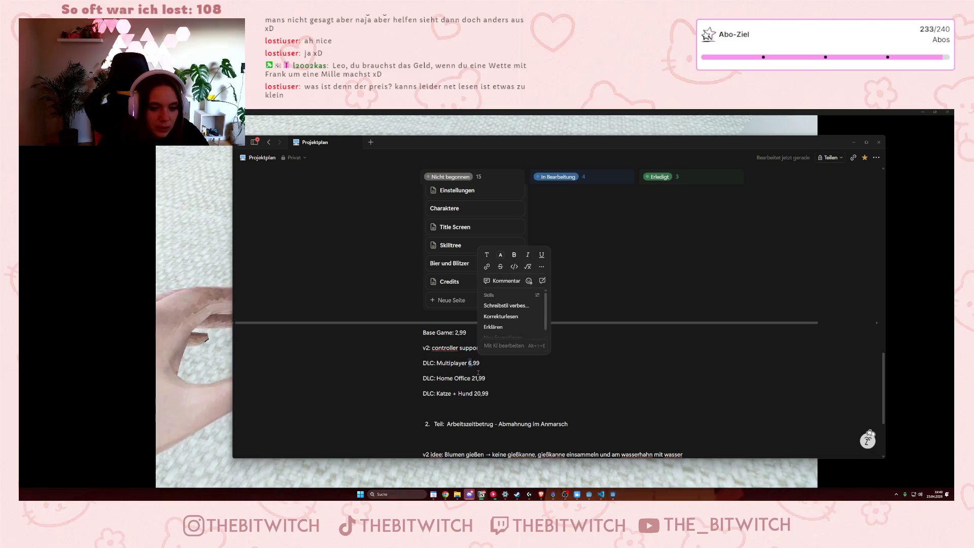
type("2")
left_click(471, 378)
type("2")
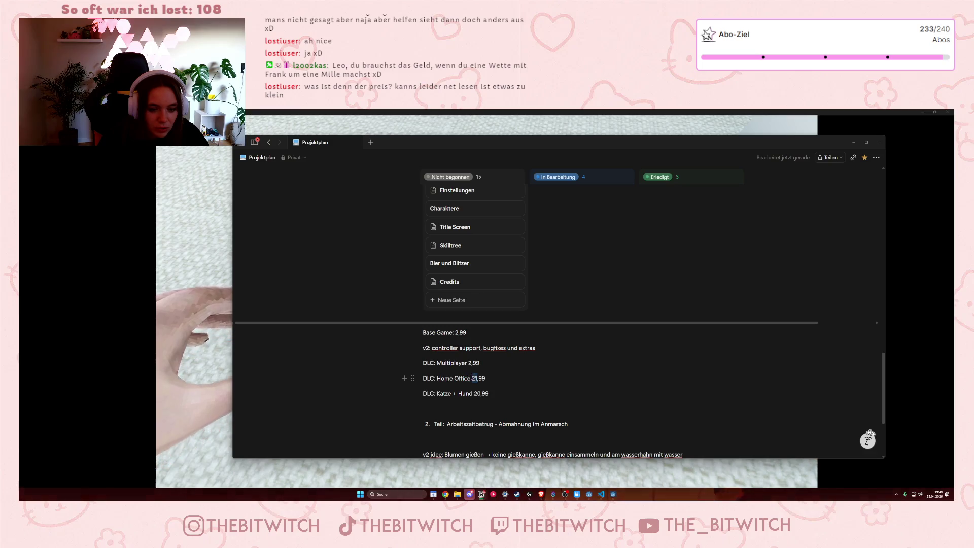
left_click(481, 394)
key("shift+Left")
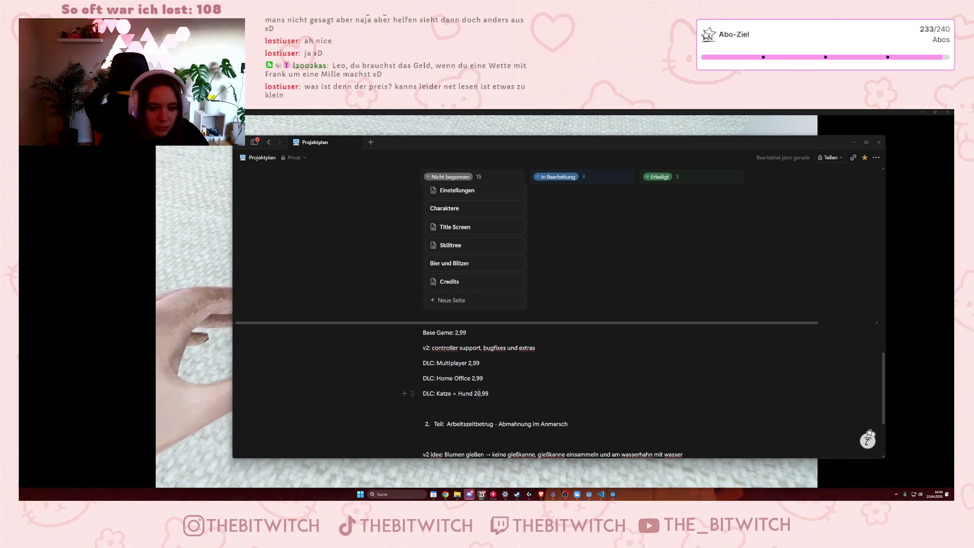
key("BackSpace")
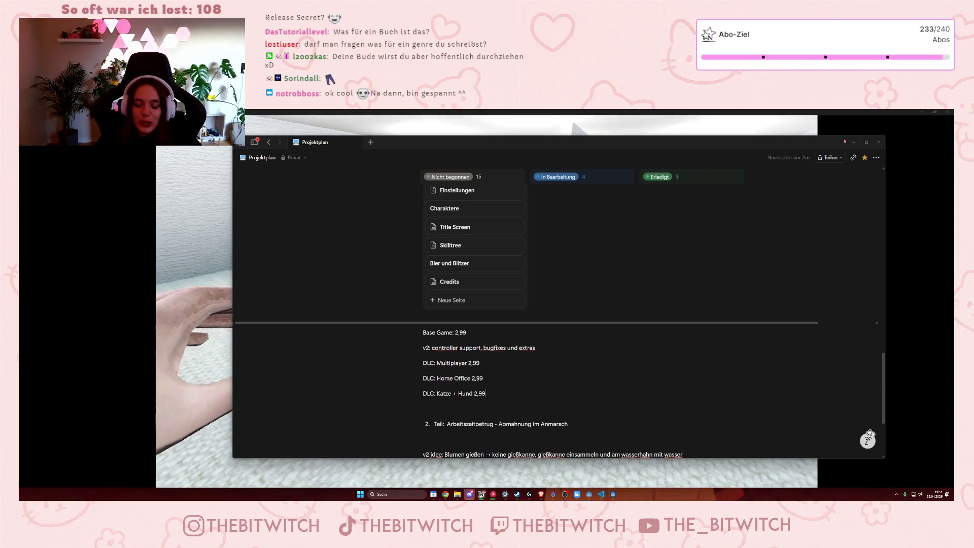
Dismiss the page activity popover and look over the updated notes.
mouse_move(794, 162)
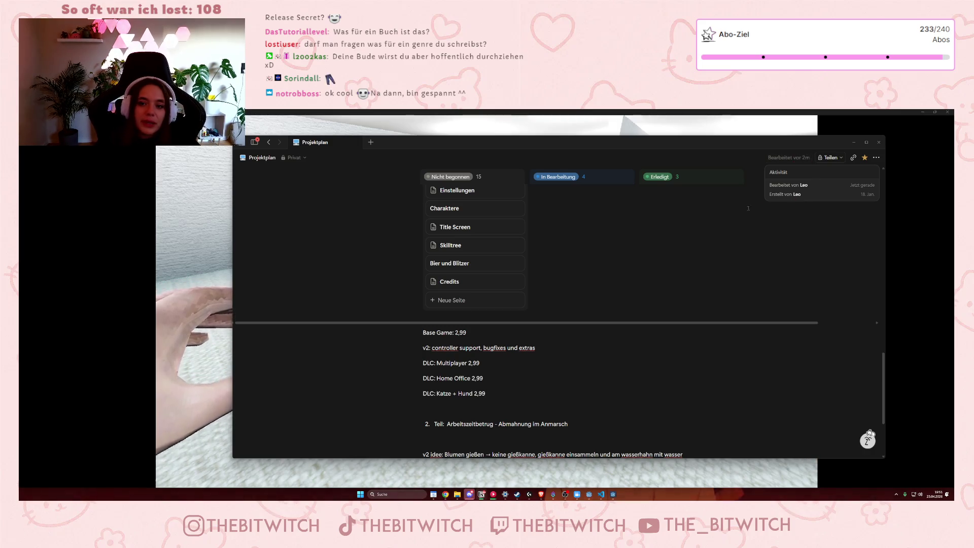
left_click(688, 251)
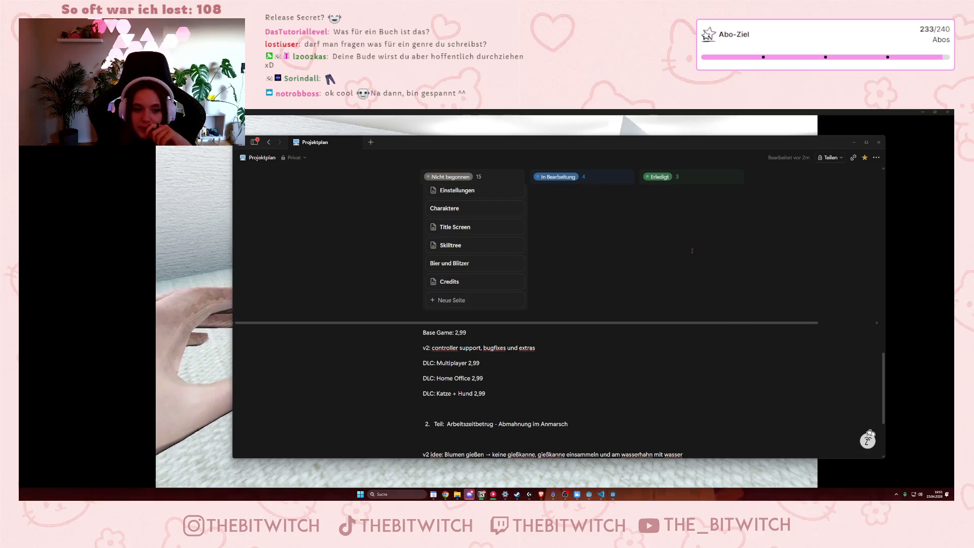
scroll(692, 252, "up", 3)
scroll(692, 251, "up", 5)
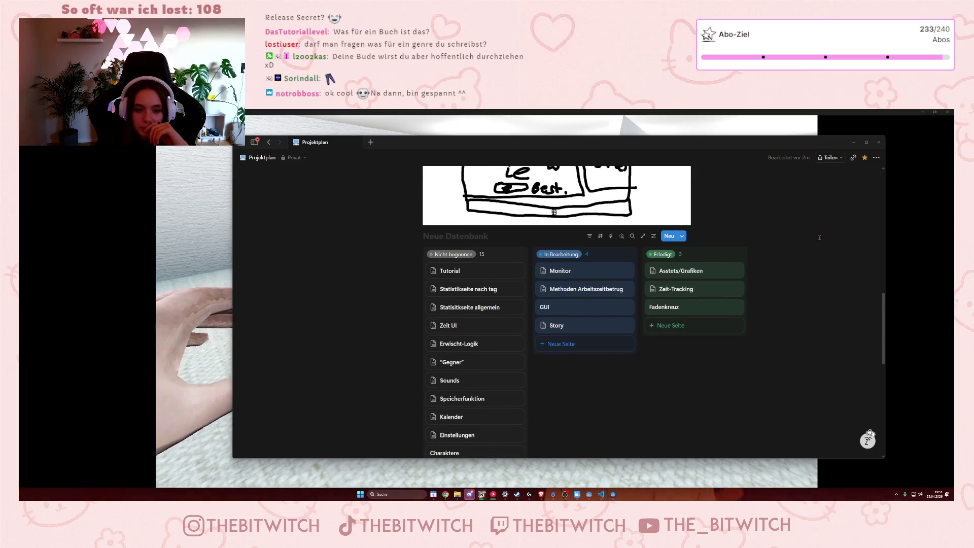
scroll(811, 238, "down", 2)
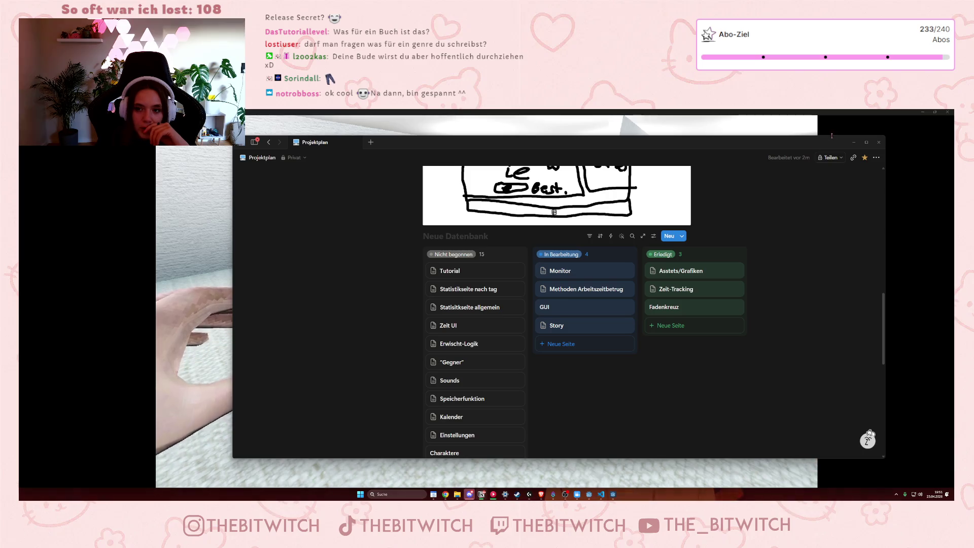
Minimize Notion, quit the running game with Alt+F4, and zoom out the ingameGui canvas.
left_click(853, 142)
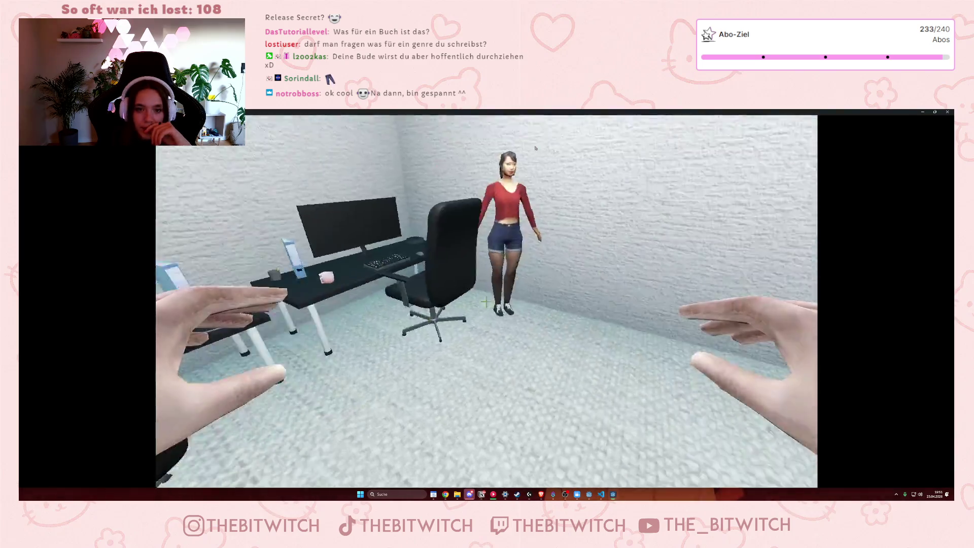
key("alt+F4")
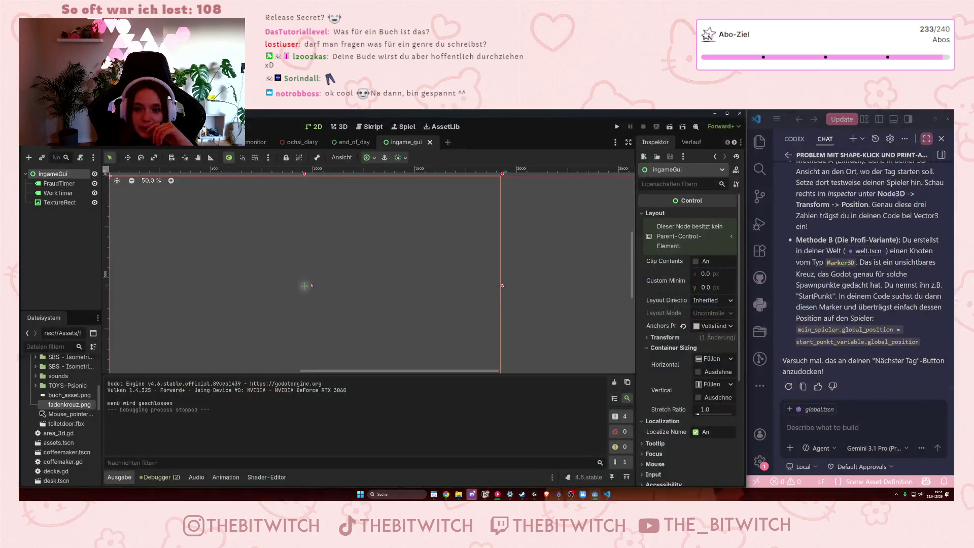
scroll(326, 306, "down", 2)
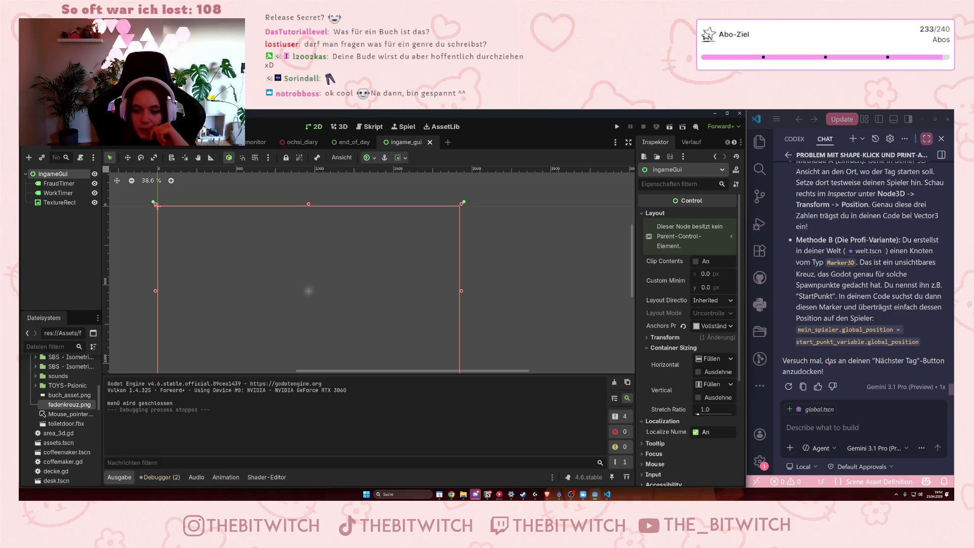
scroll(830, 363, "up", 1)
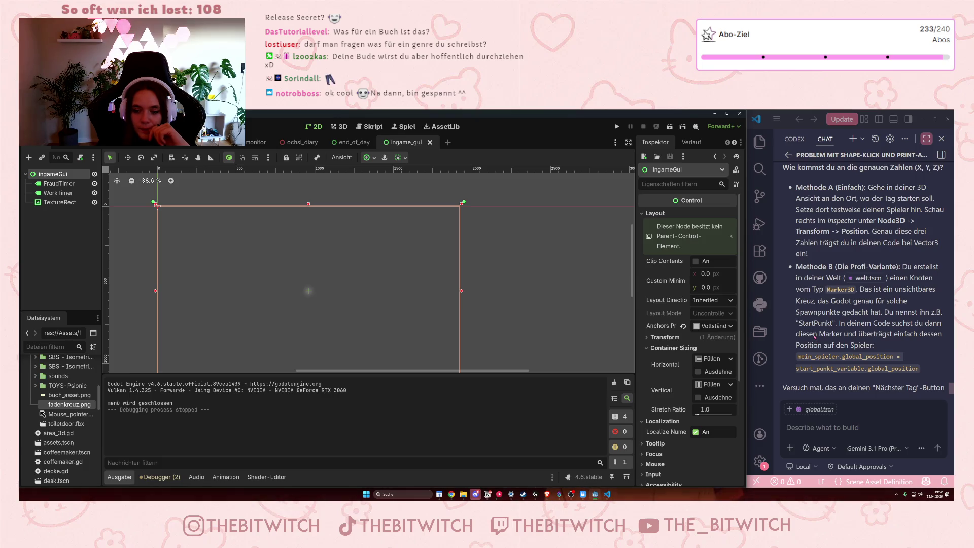
scroll(814, 335, "down", 1)
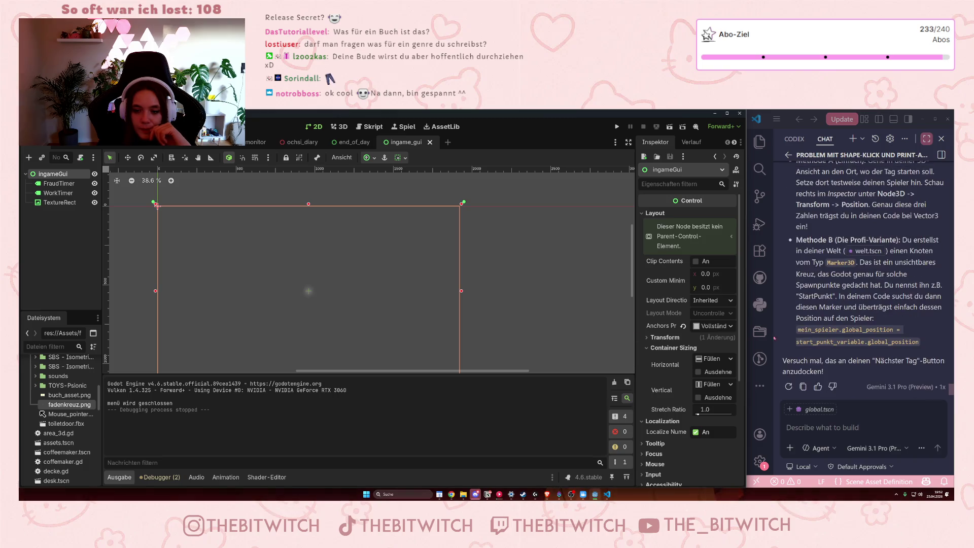
From the Welt scene, open PlayerScene and switch to the end_of_day scene tab.
left_click(116, 158)
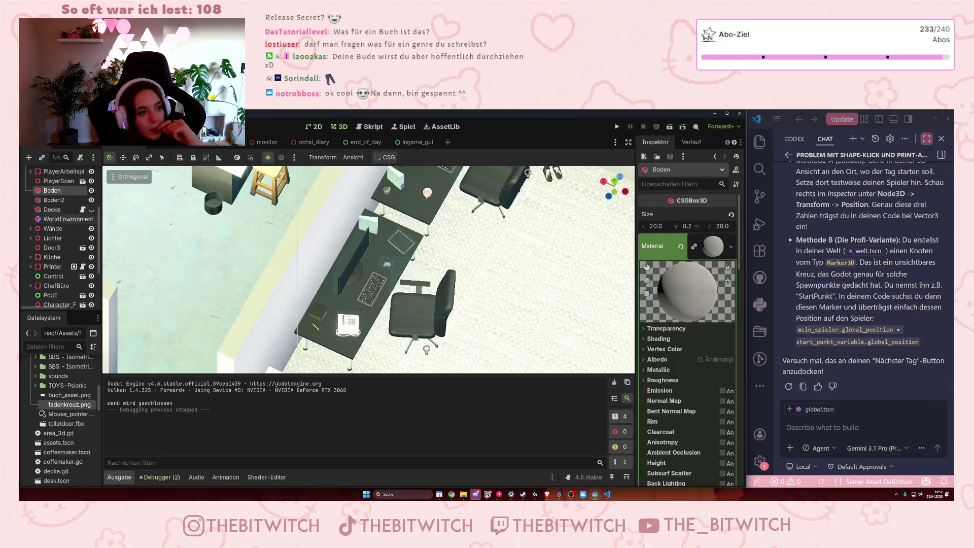
scroll(64, 222, "up", 5)
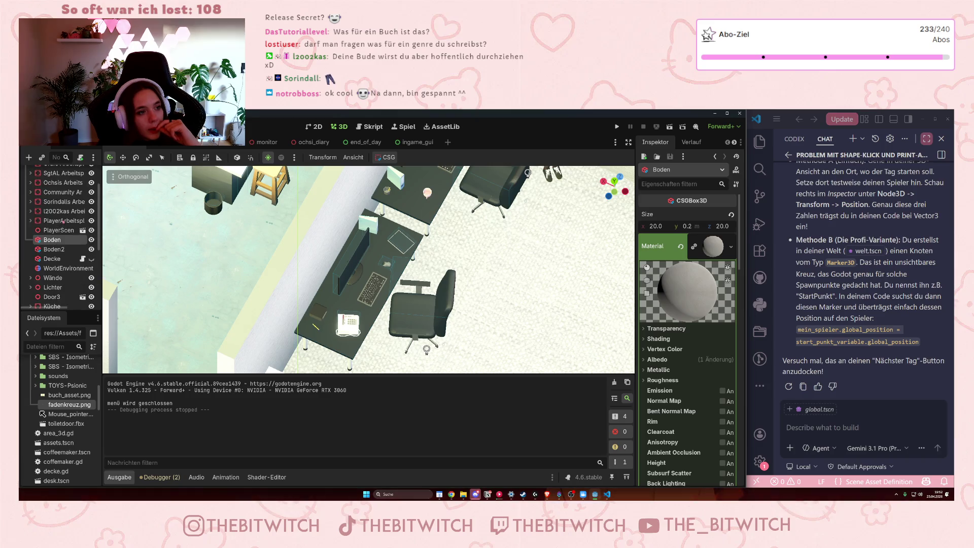
scroll(66, 216, "down", 6)
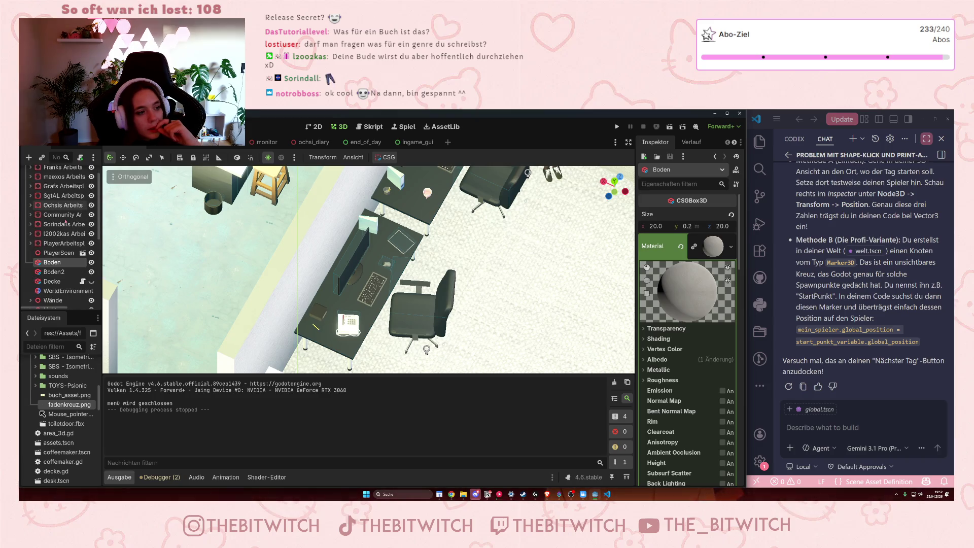
scroll(66, 222, "down", 2)
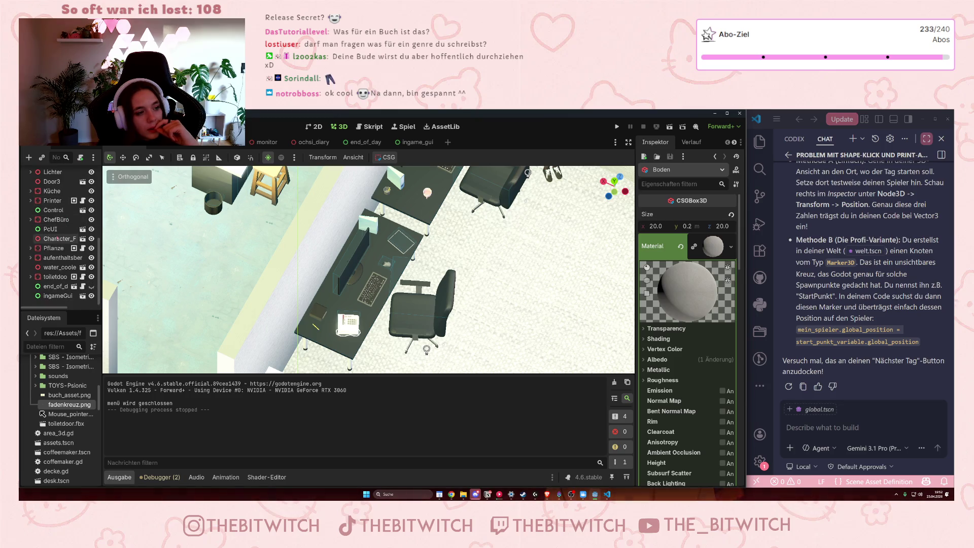
scroll(60, 236, "up", 8)
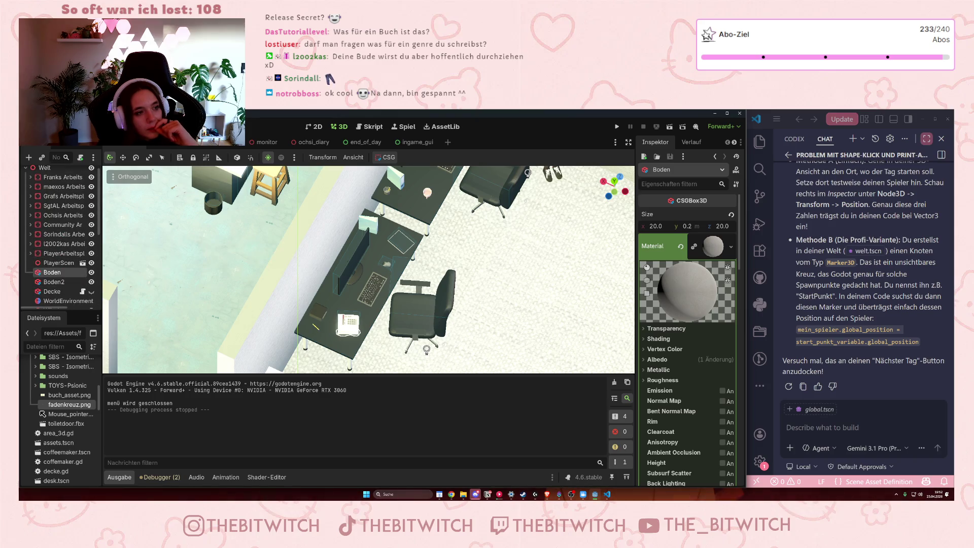
double_click(54, 262)
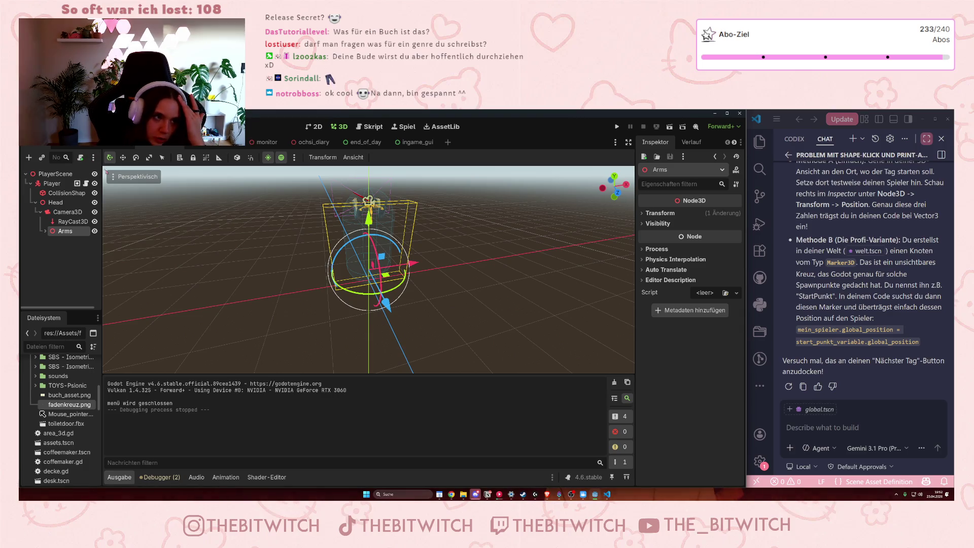
left_click(362, 142)
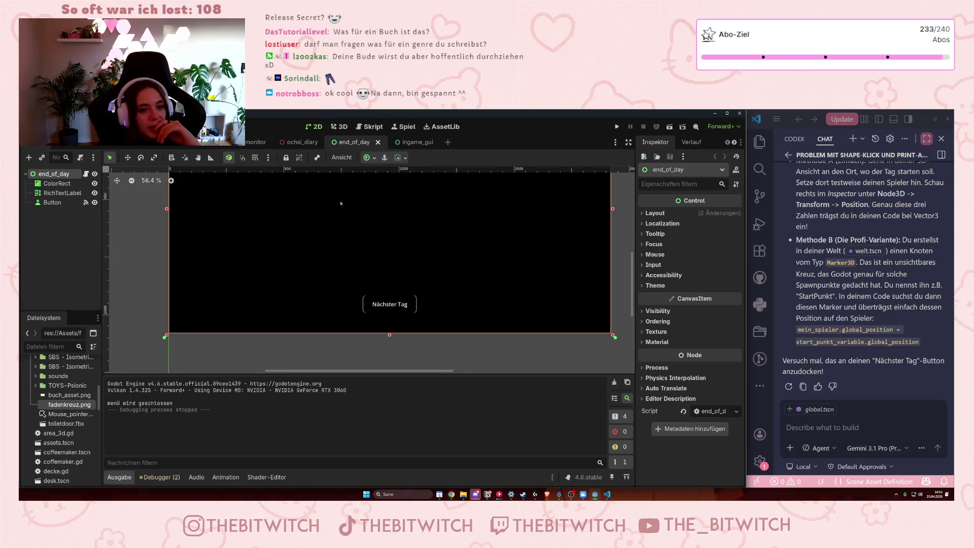
Select RichTextLabel and open end_of_day.gd at line 7, where the day stats are assigned.
right_click(376, 222)
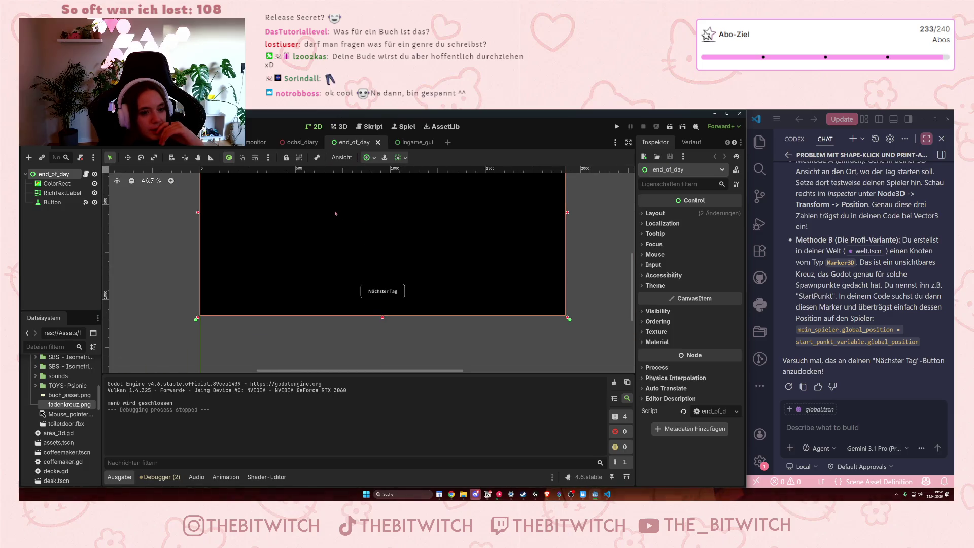
left_click_drag(350, 203, 346, 257)
scroll(292, 253, "down", 1)
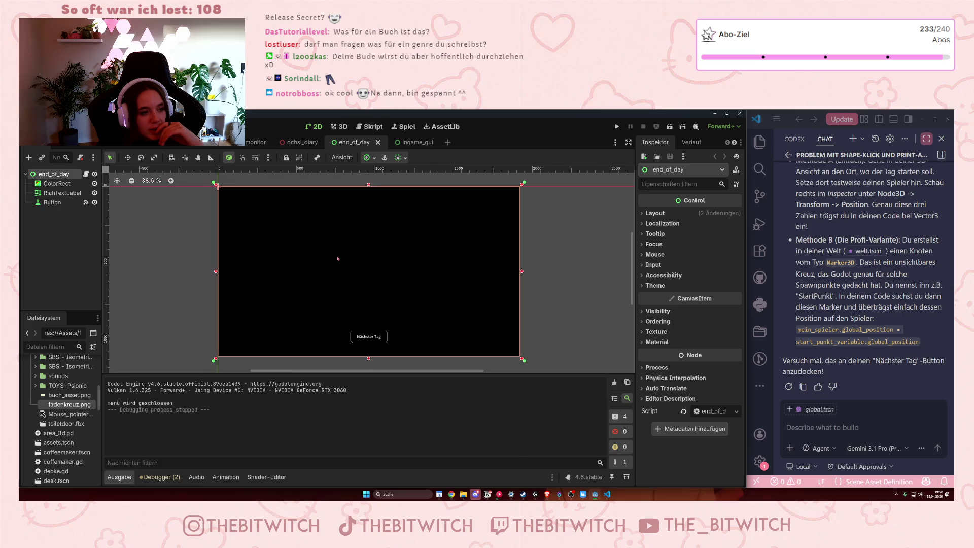
left_click(61, 192)
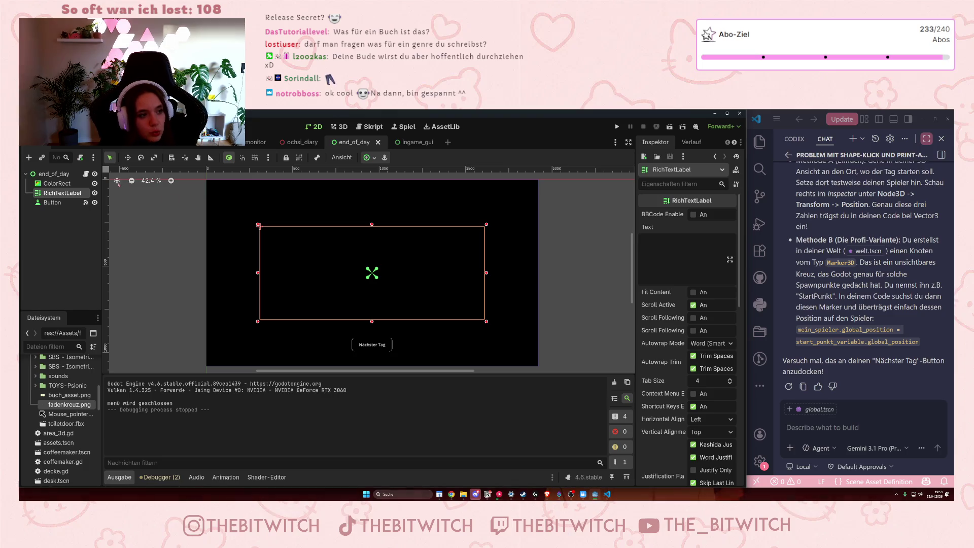
left_click(86, 174)
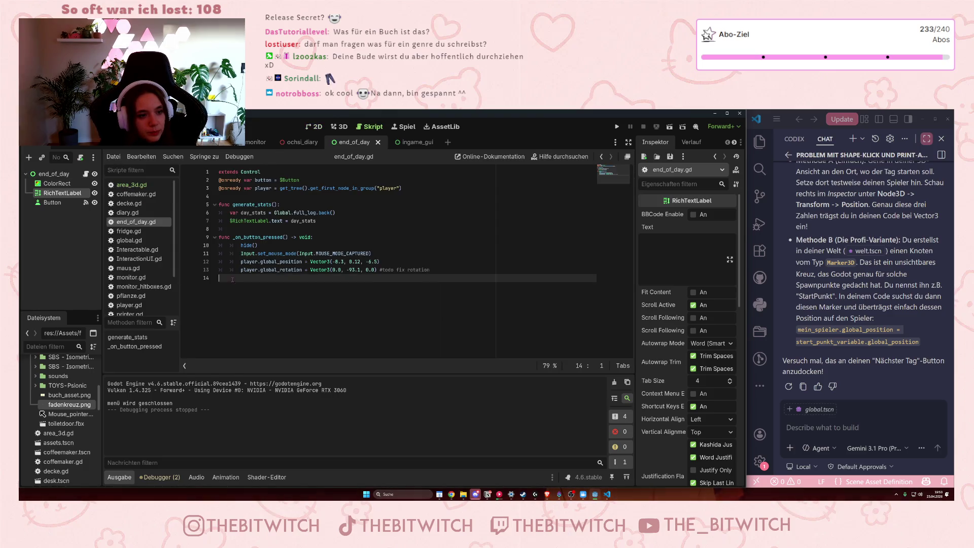
left_click(332, 221)
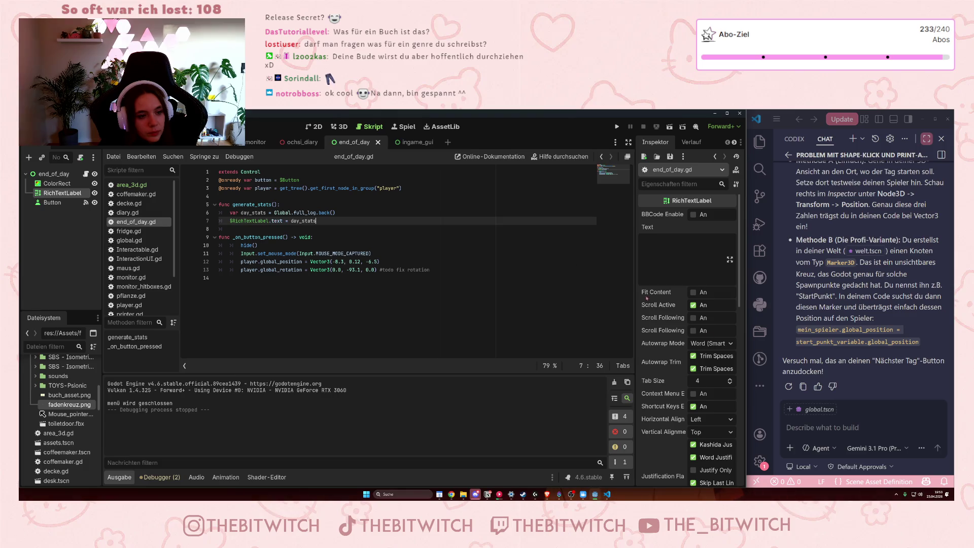
left_click(862, 429)
Ask the chat 'warum werden auf dem end of day screen noch nicht die stats angezeigt?'.
type("wa")
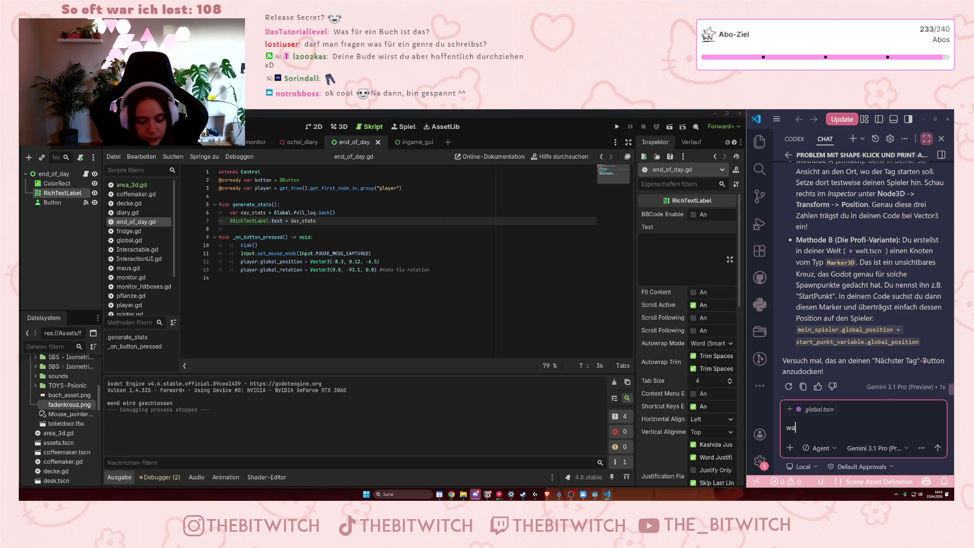
type("rum wird auf dem end of day ")
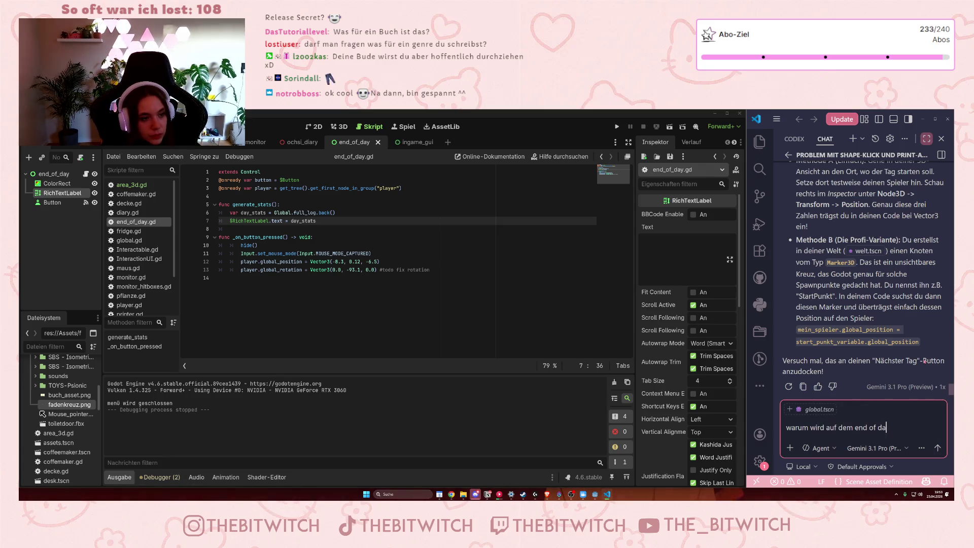
type("scre")
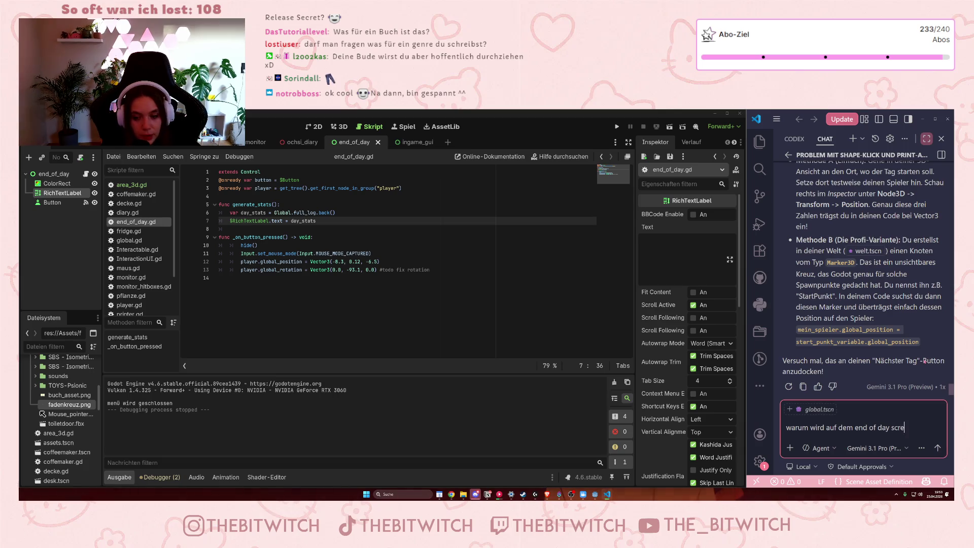
type("en noch nicht die")
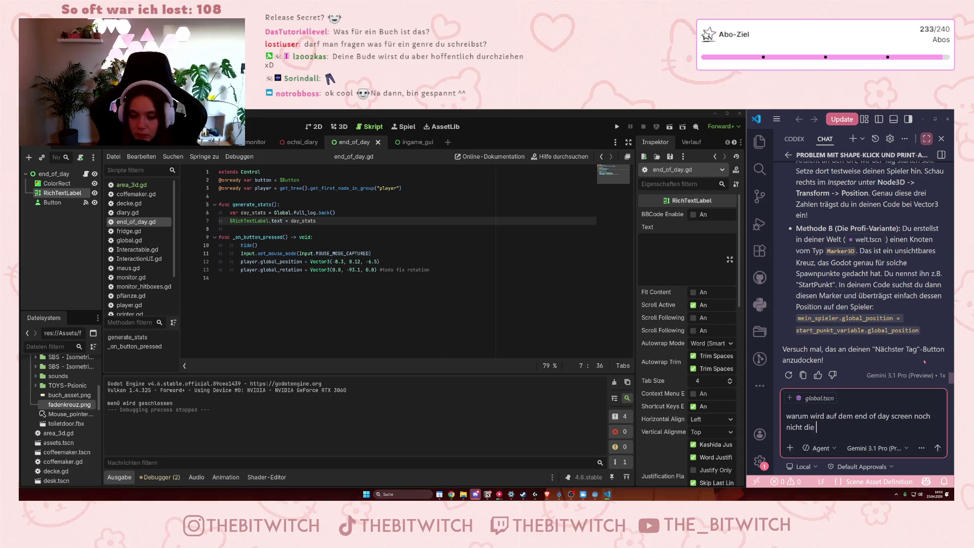
left_click(825, 416)
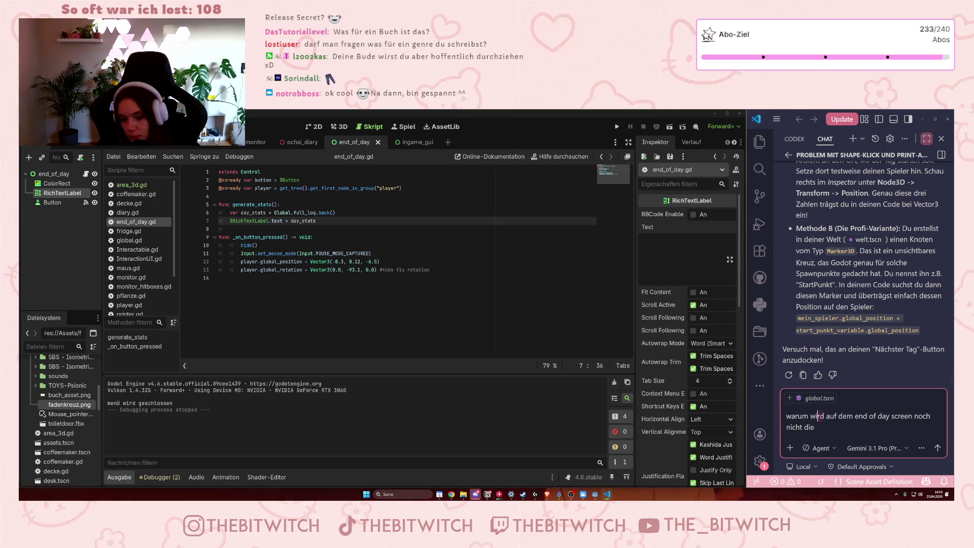
key("BackSpace")
key("BackSpace")
key("BackSpace")
type("er")
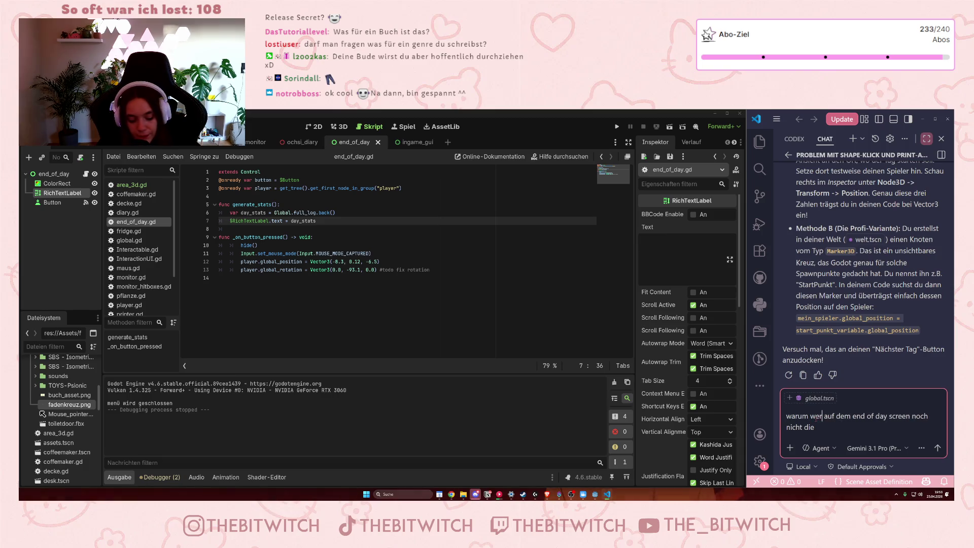
type("den")
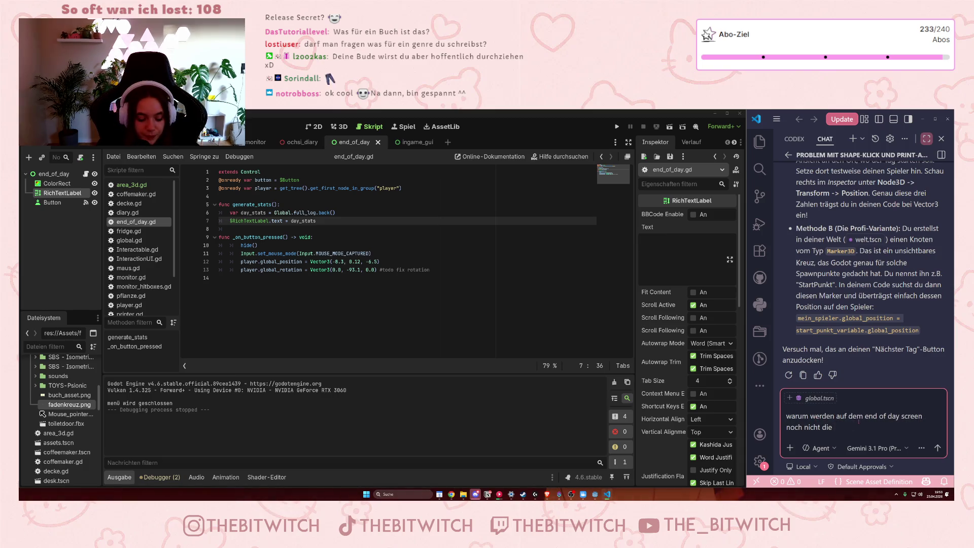
type("stat")
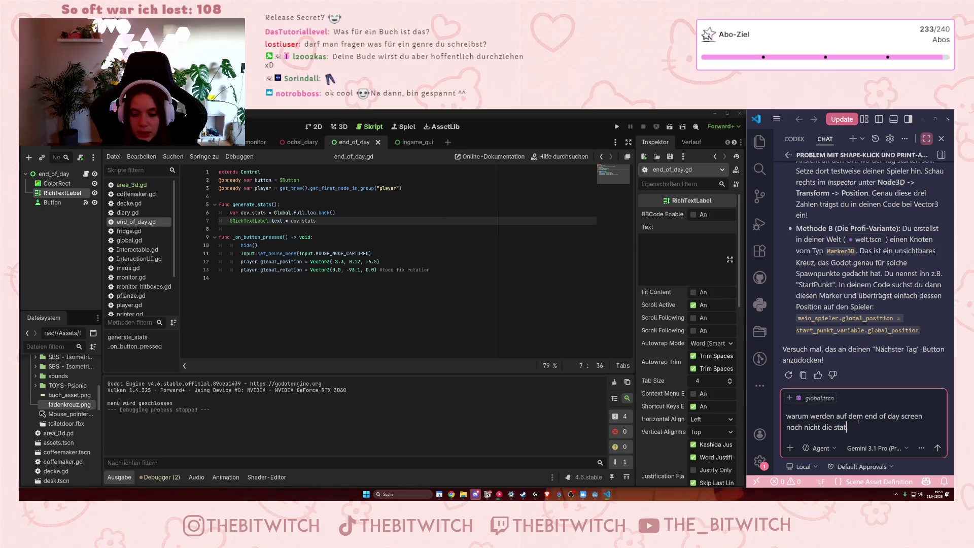
type("snge")
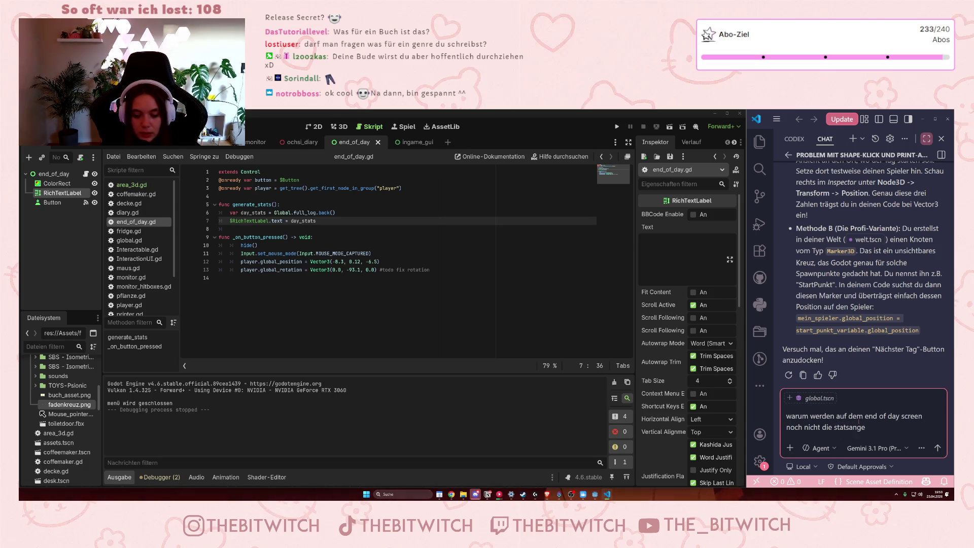
key("BackSpace")
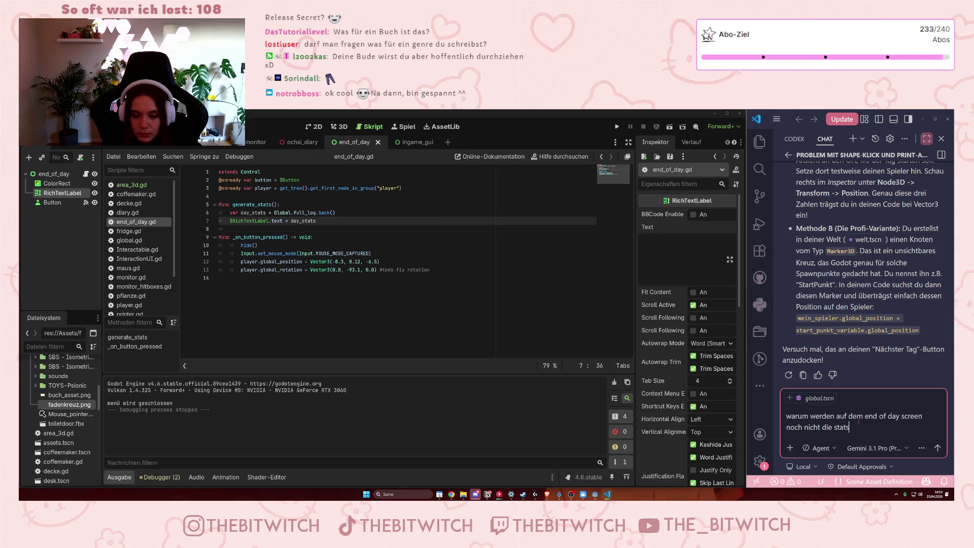
type(" angezeigt?")
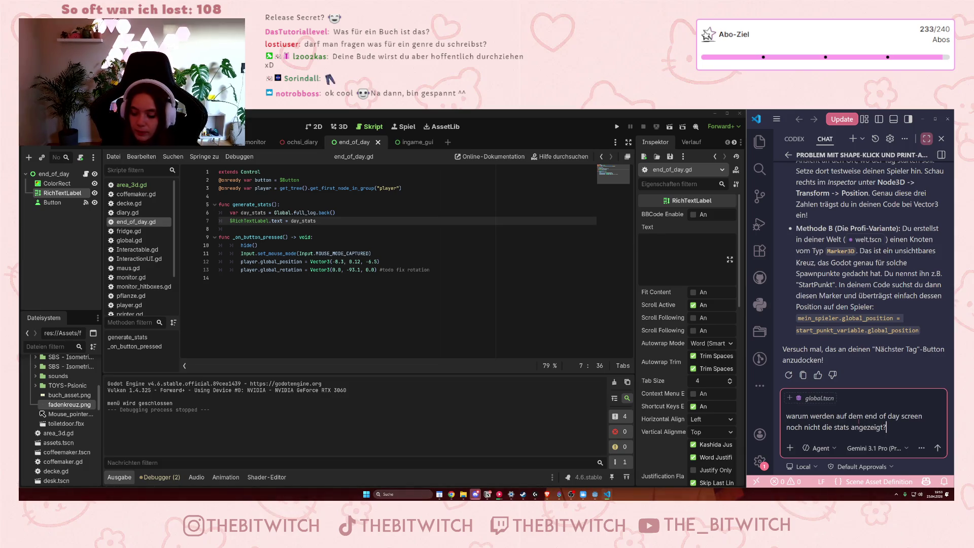
key("Return")
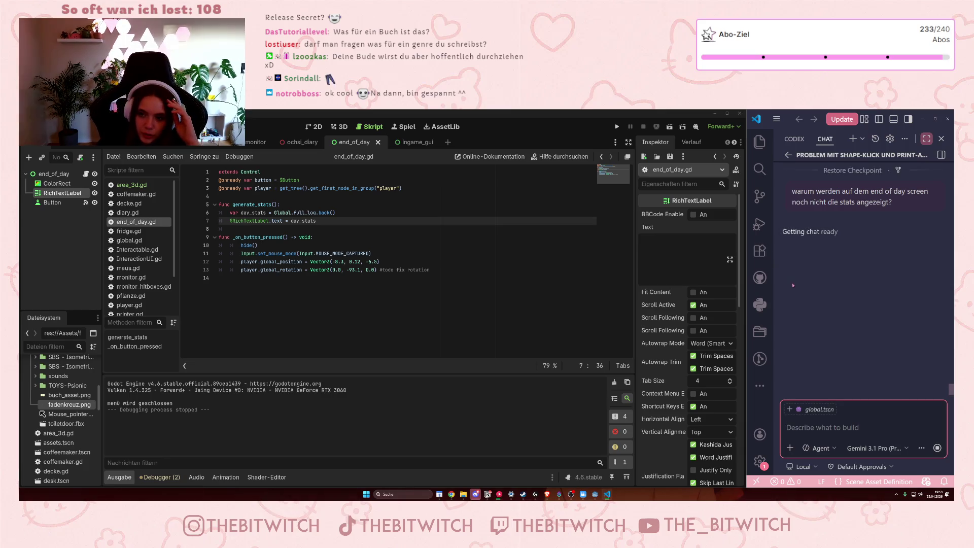
Browse the other chat models but keep Gemini 3.1 Pro, then restart the timed-out chat.
scroll(842, 274, "up", 2)
scroll(842, 249, "up", 1)
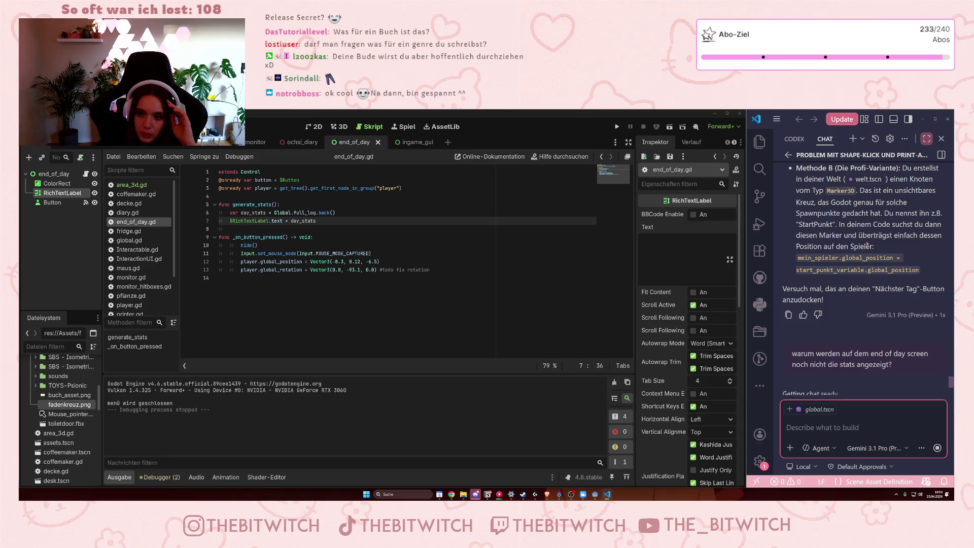
scroll(857, 233, "down", 2)
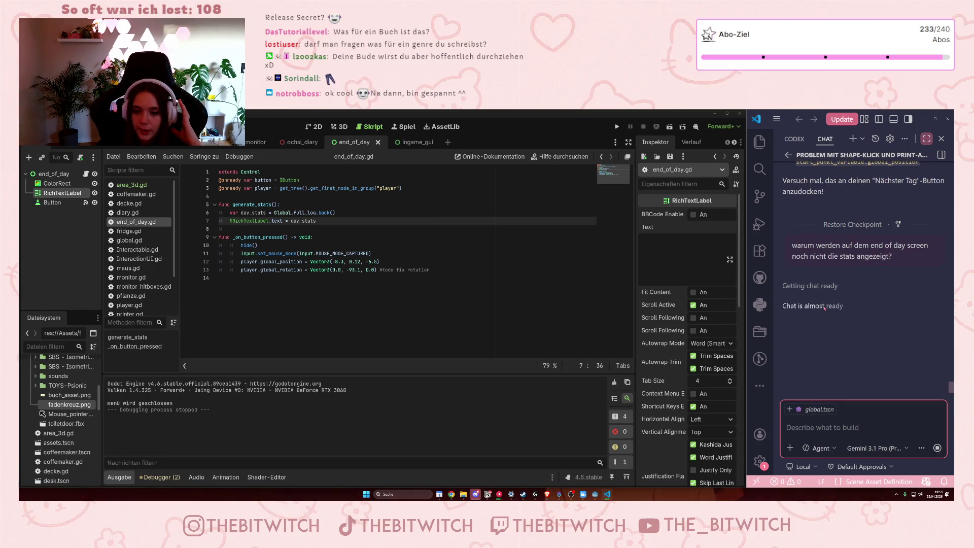
scroll(878, 269, "down", 1)
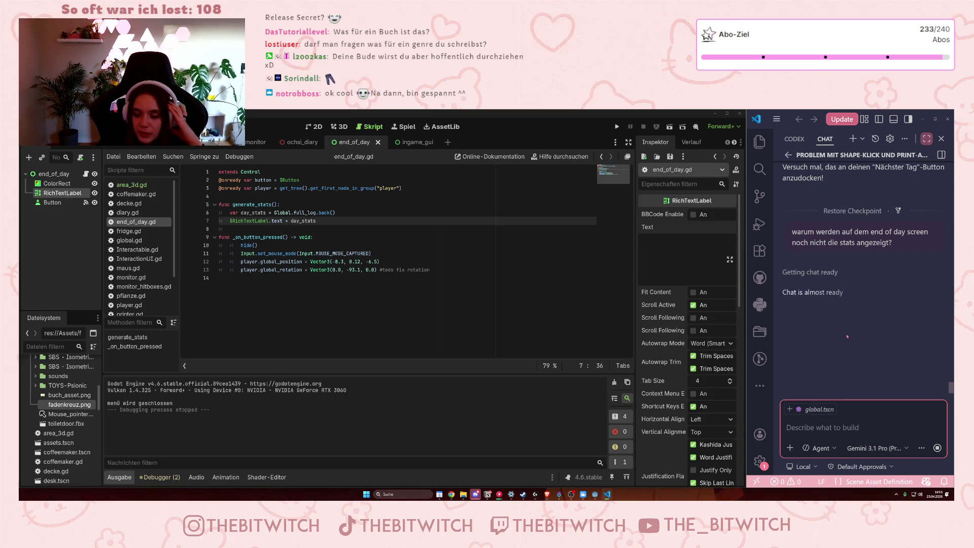
left_click(902, 453)
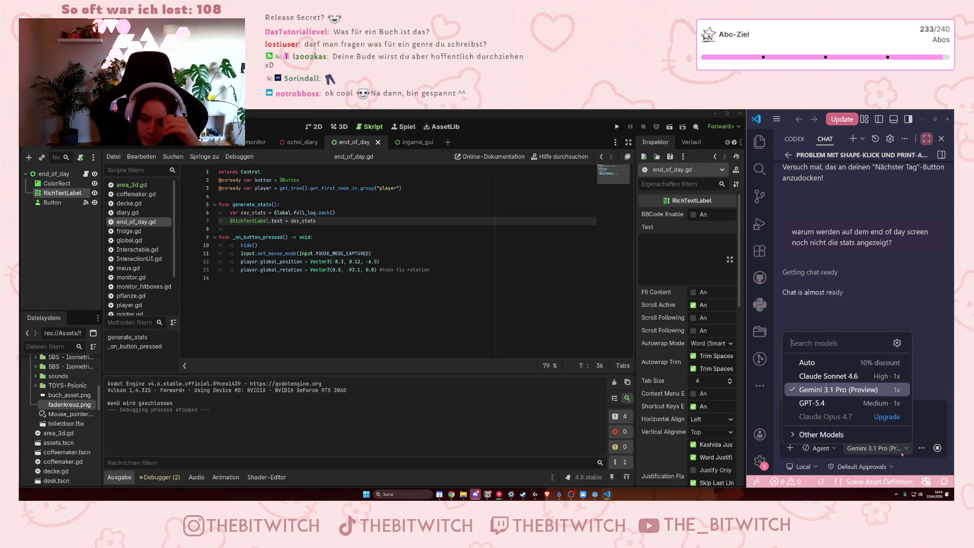
left_click(824, 434)
scroll(852, 417, "down", 4)
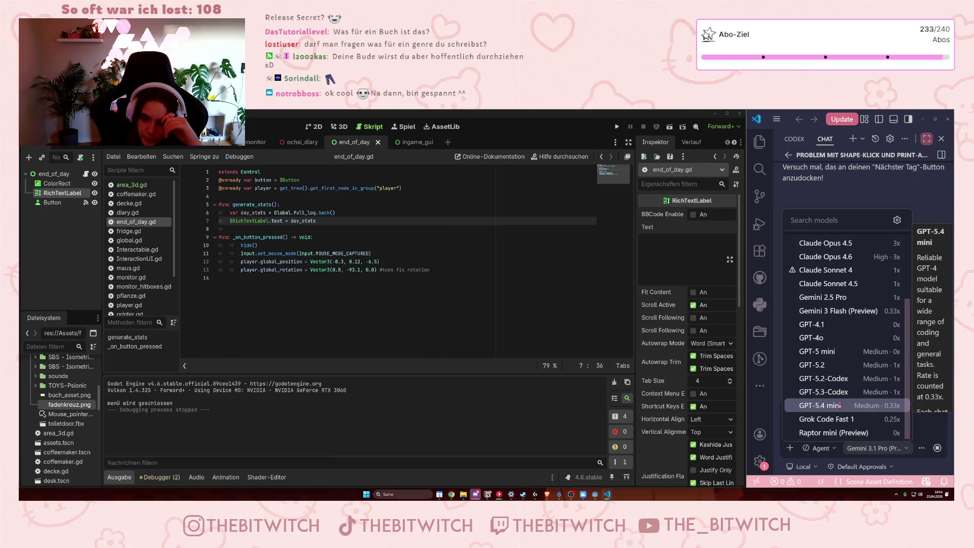
scroll(862, 386, "up", 2)
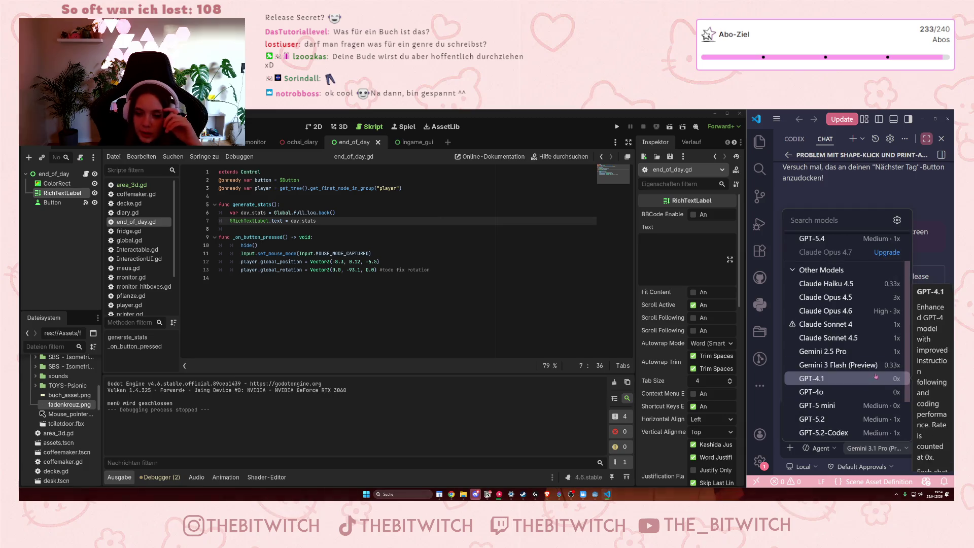
left_click(931, 270)
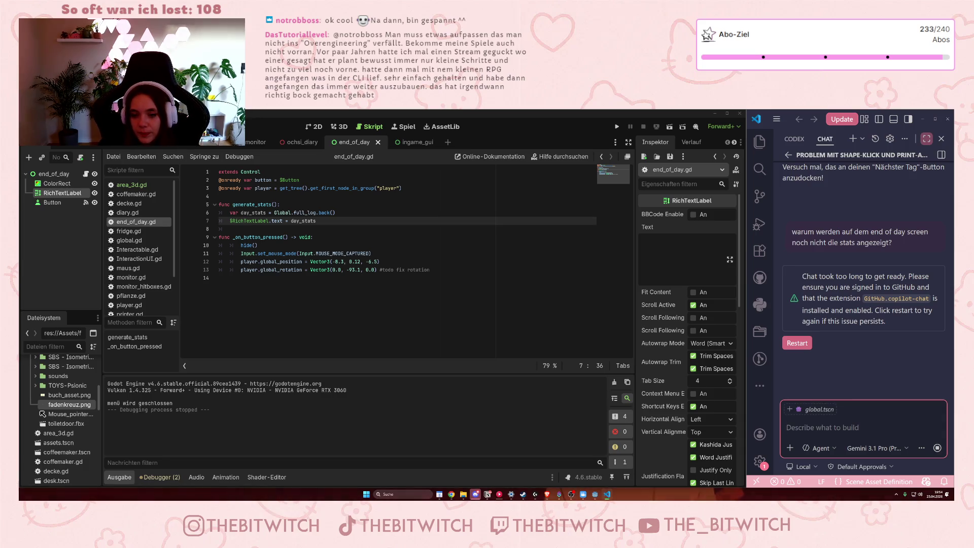
left_click(805, 345)
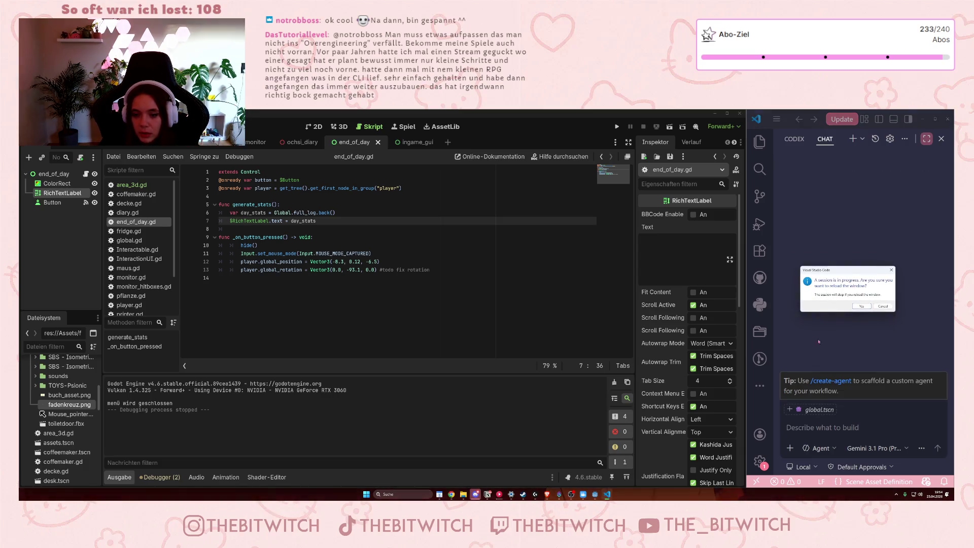
Reload VS Code, reopen the earlier shape-click chat session, dismiss the Godot executable warning, and widen the window.
left_click(863, 307)
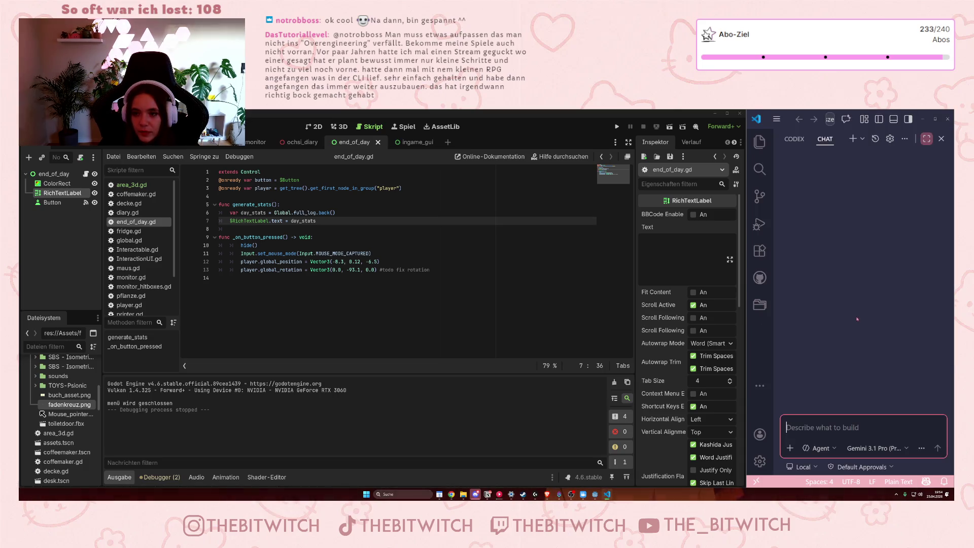
left_click(874, 140)
left_click(843, 143)
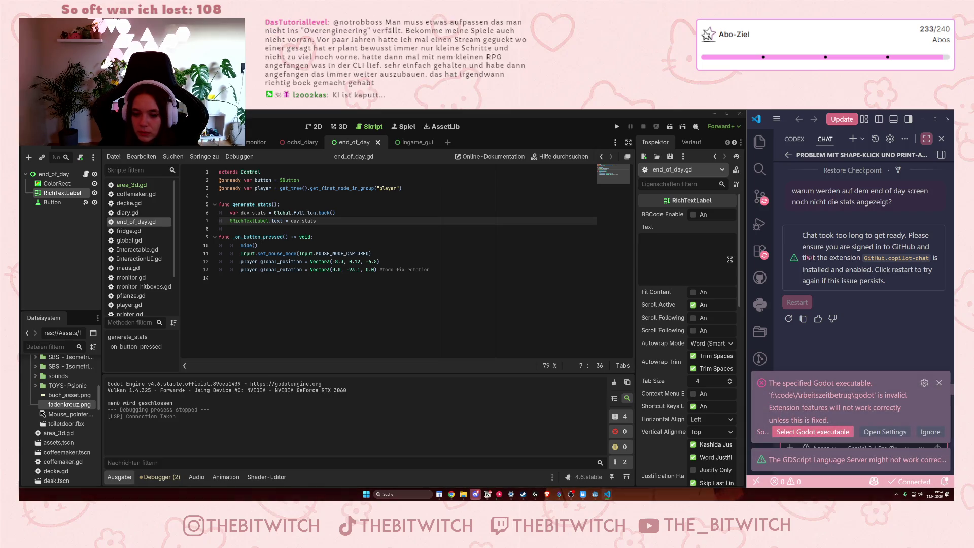
left_click(939, 385)
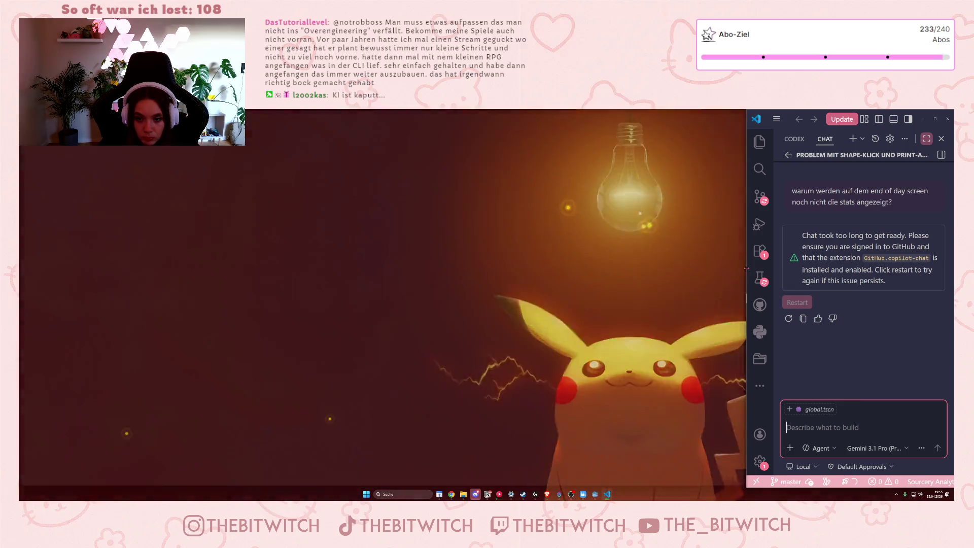
left_click_drag(744, 271, 569, 265)
After checking Copilot premium usage, switch chat to Claude Sonnet 4.6 and resend the end-of-day stats question.
left_click(832, 482)
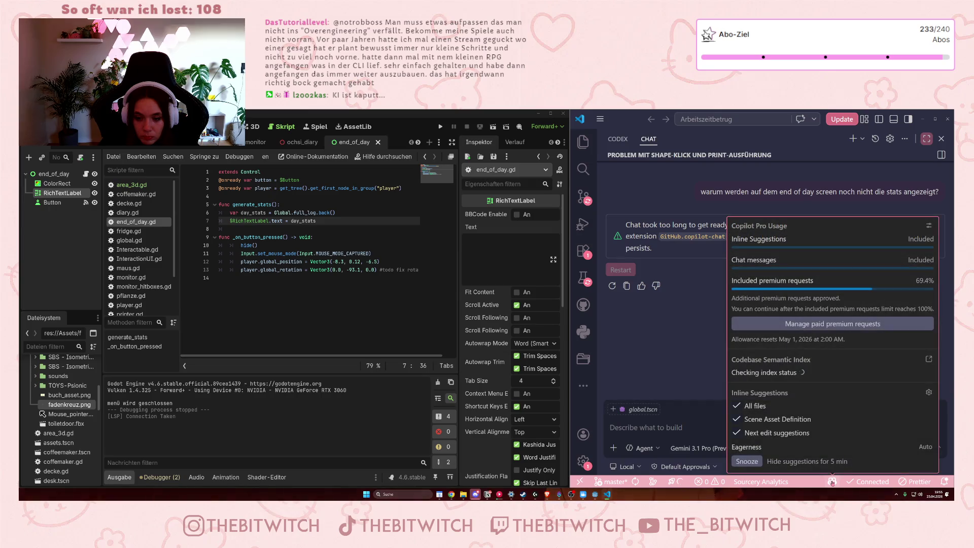
left_click(648, 348)
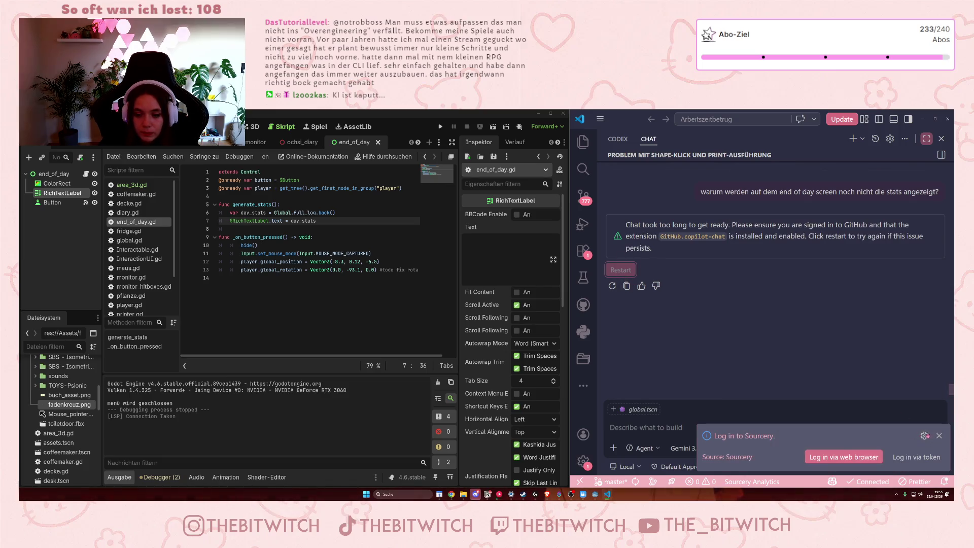
left_click(705, 448)
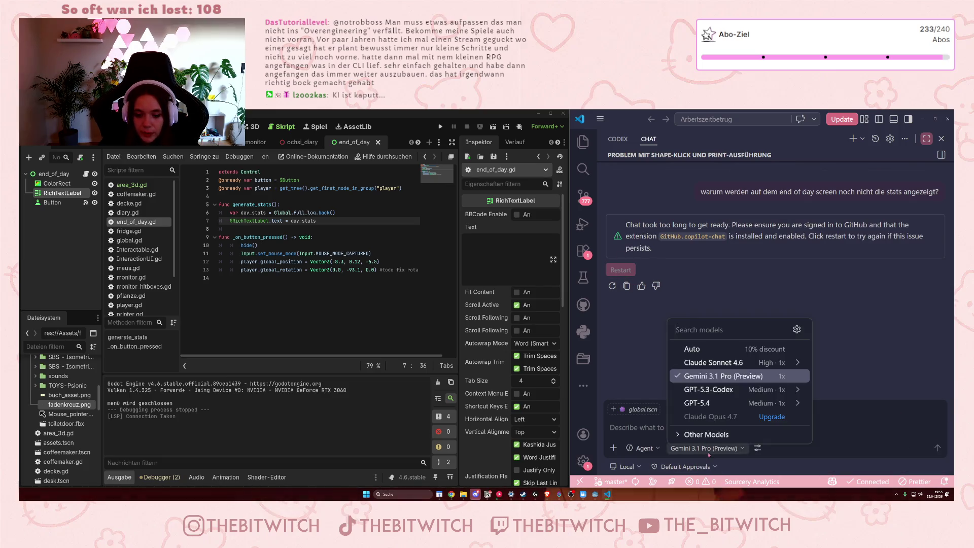
left_click(698, 364)
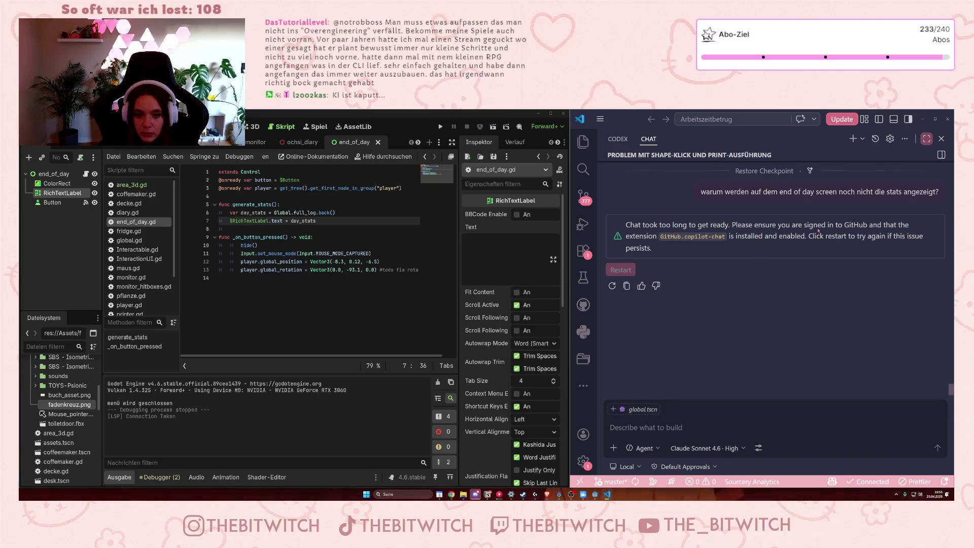
left_click(812, 193)
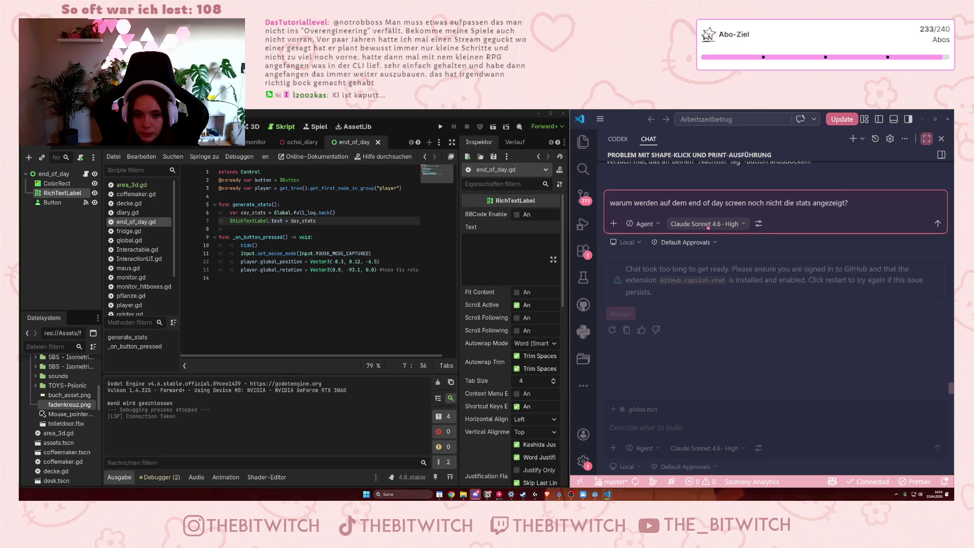
key("Return")
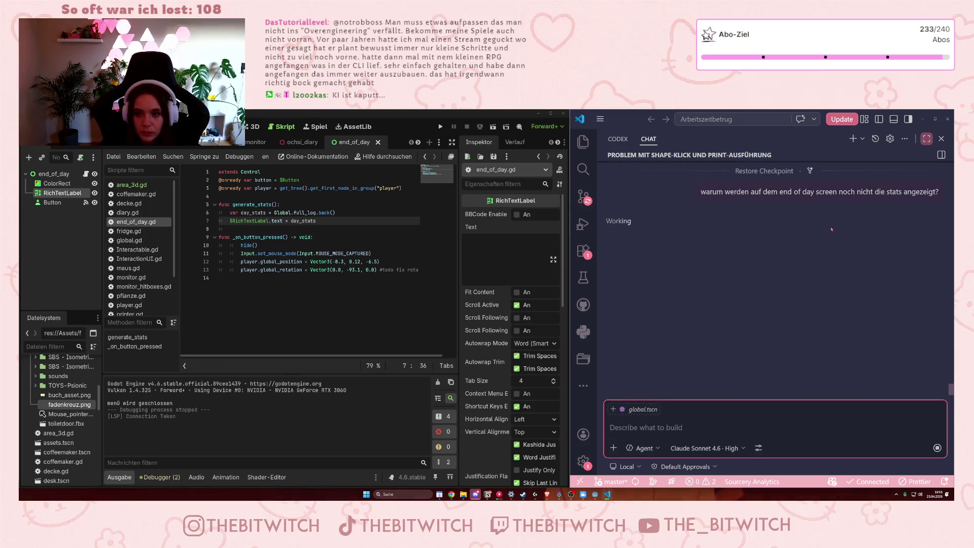
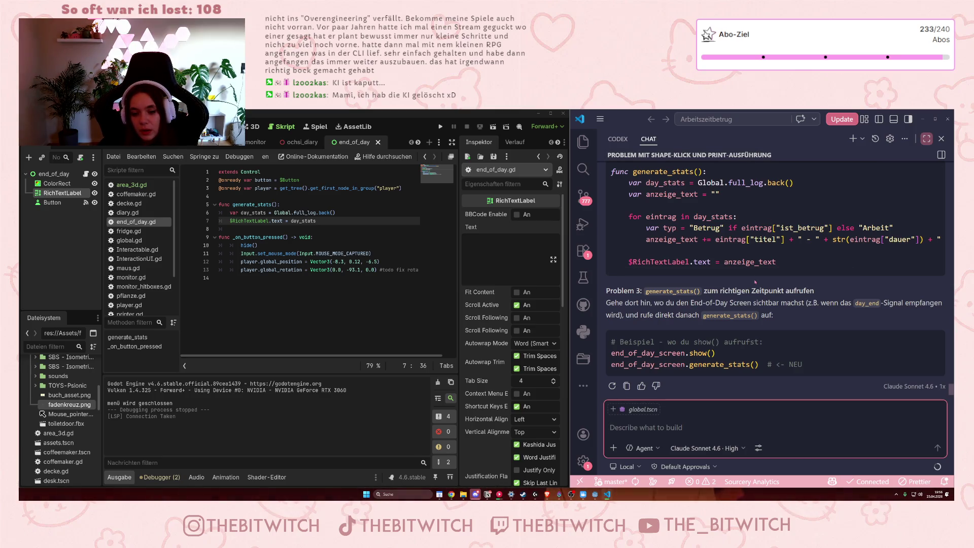
Declare var anzeige_text = "" on a new line below day_stats in generate_stats.
scroll(761, 289, "up", 3)
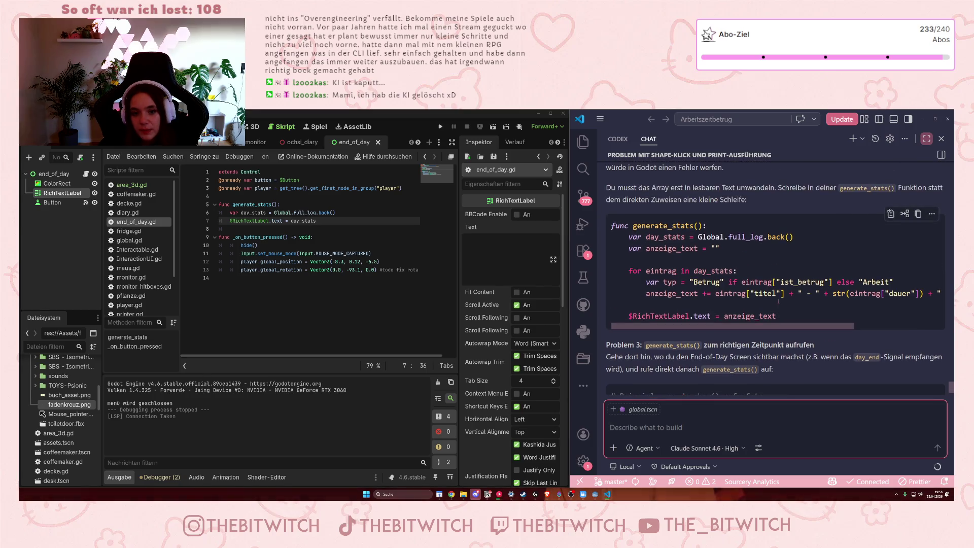
scroll(774, 300, "up", 2)
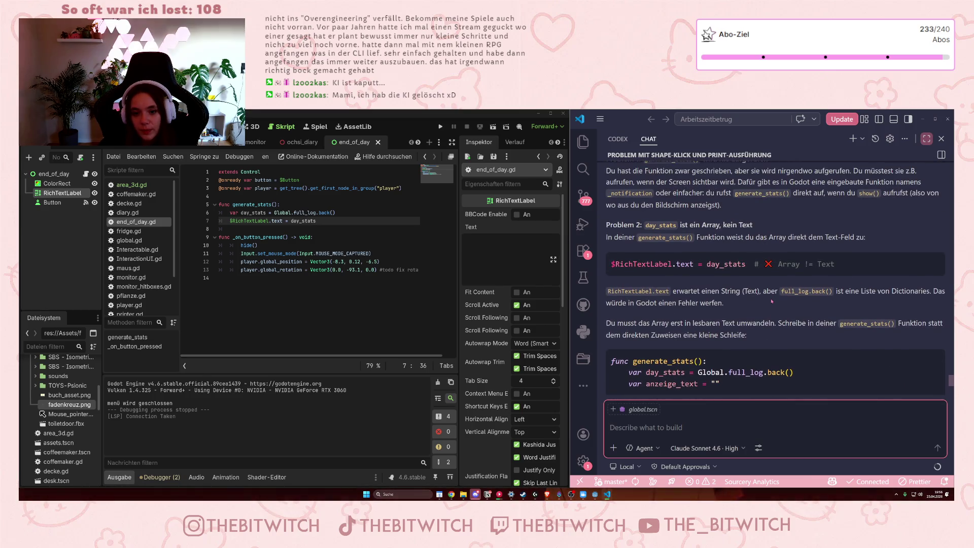
scroll(775, 289, "up", 1)
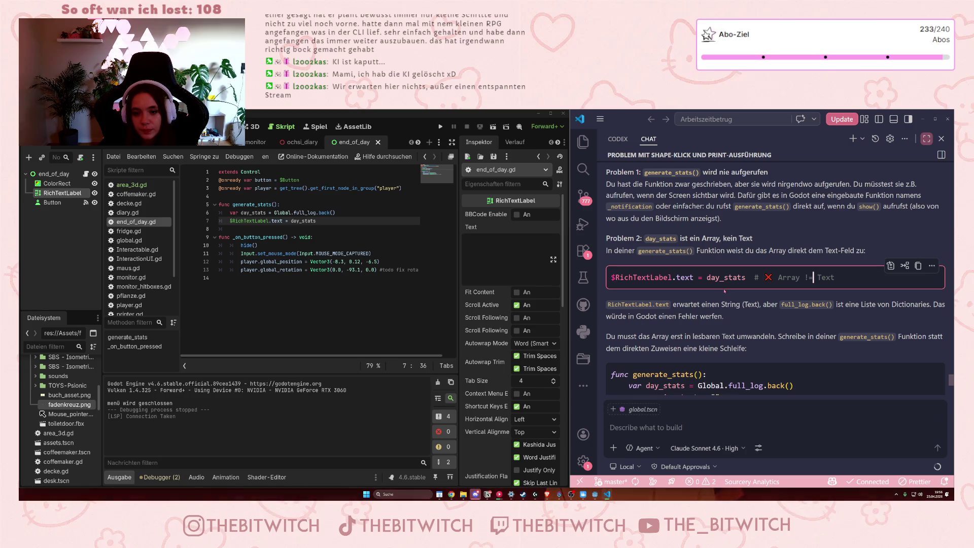
scroll(747, 290, "up", 3)
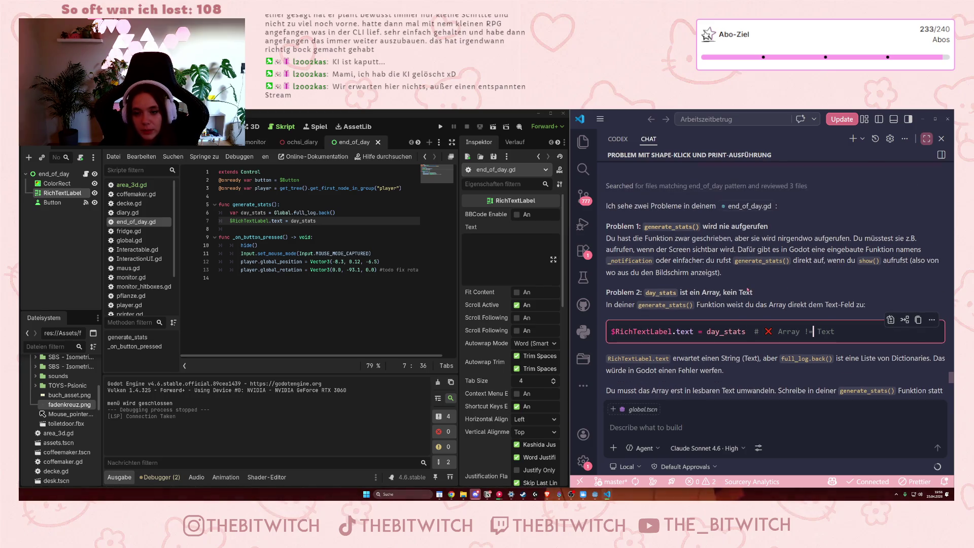
scroll(747, 290, "down", 3)
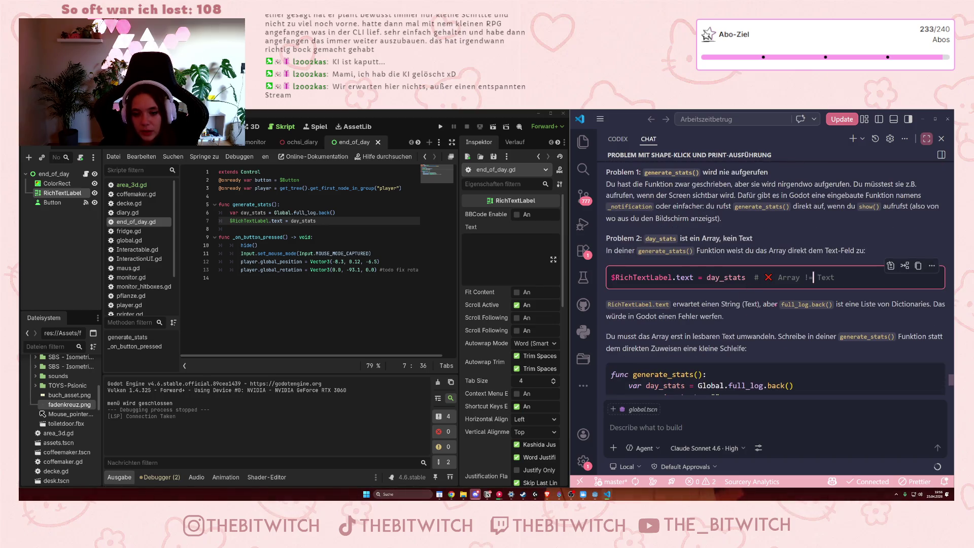
scroll(697, 321, "down", 2)
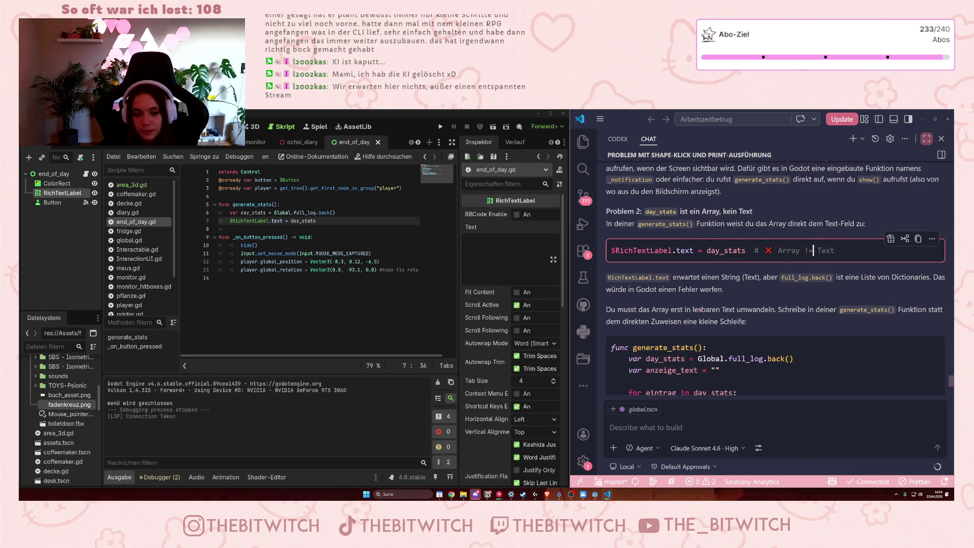
scroll(700, 309, "down", 3)
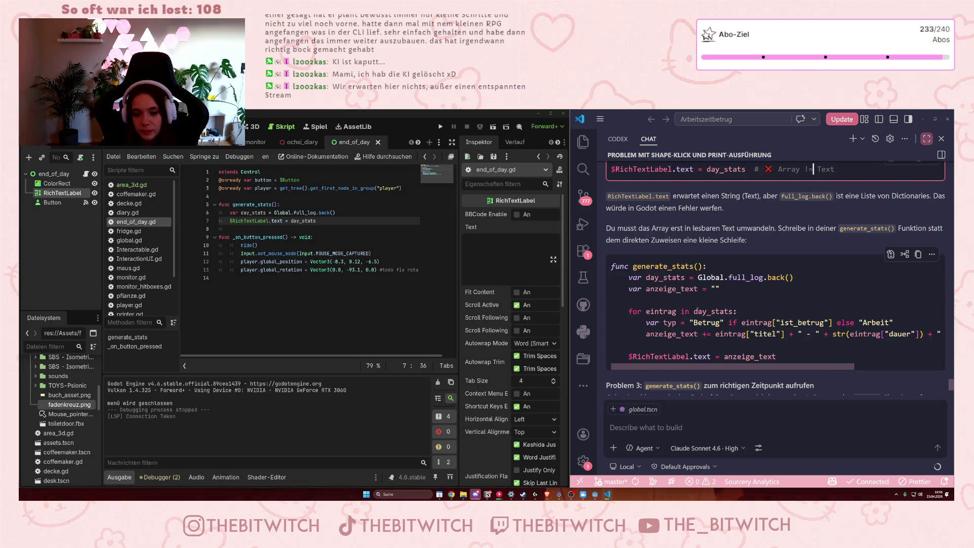
scroll(698, 311, "down", 1)
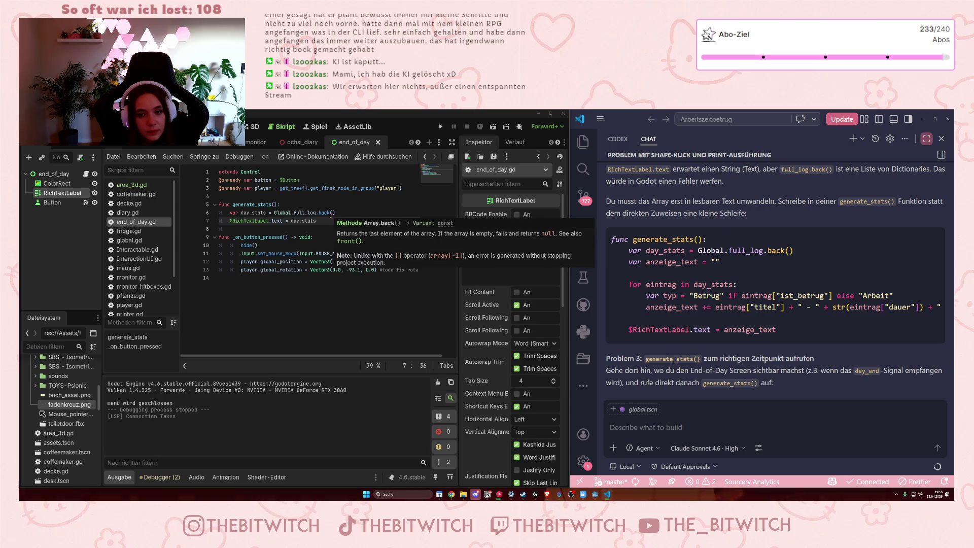
left_click(364, 211)
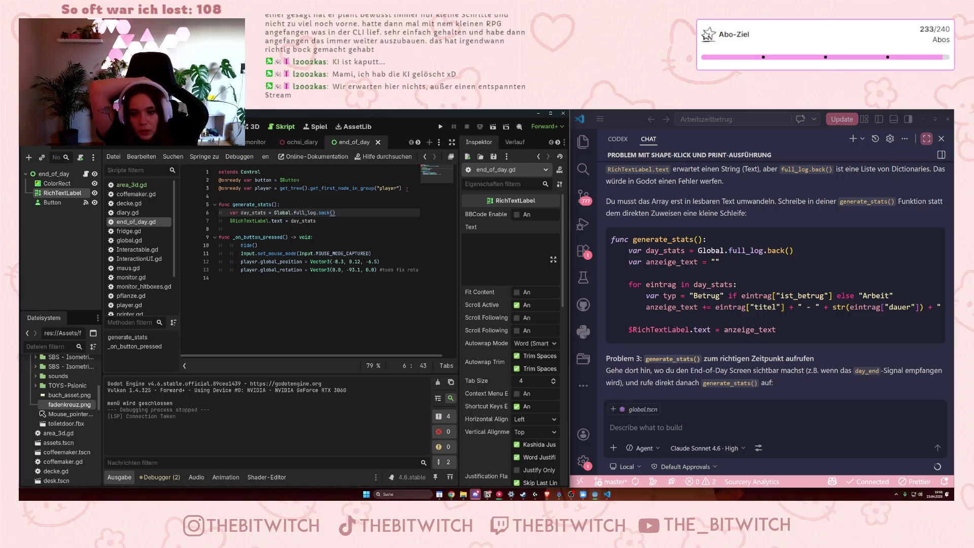
key("Return")
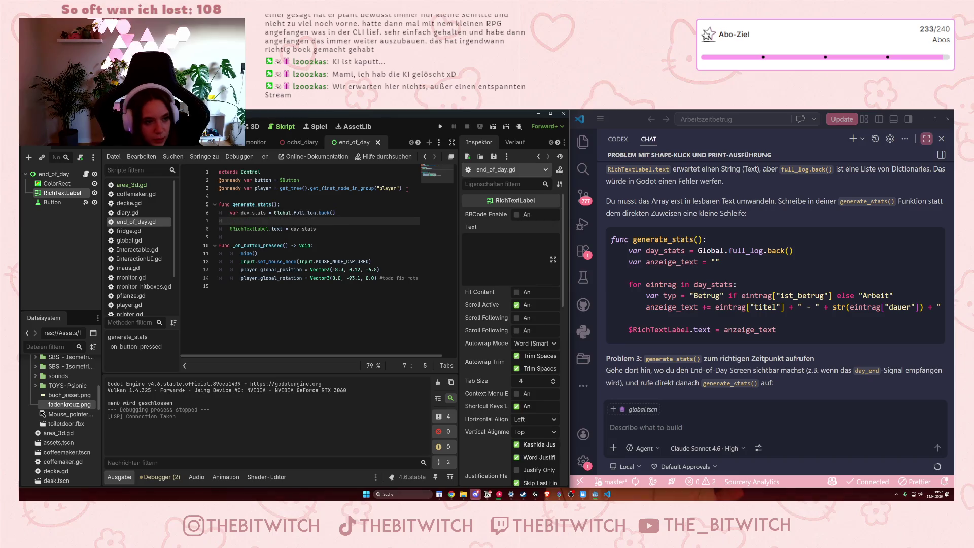
type("var ")
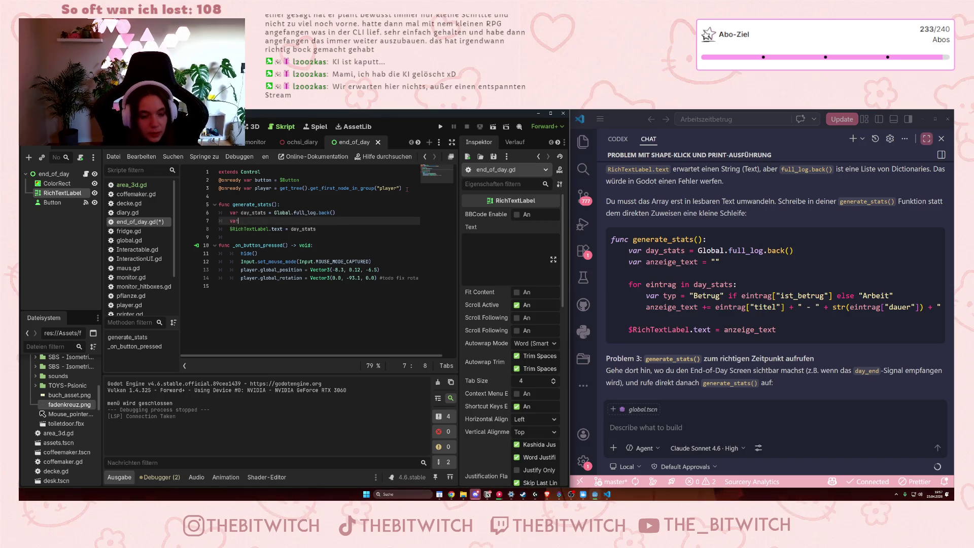
type("anzeige")
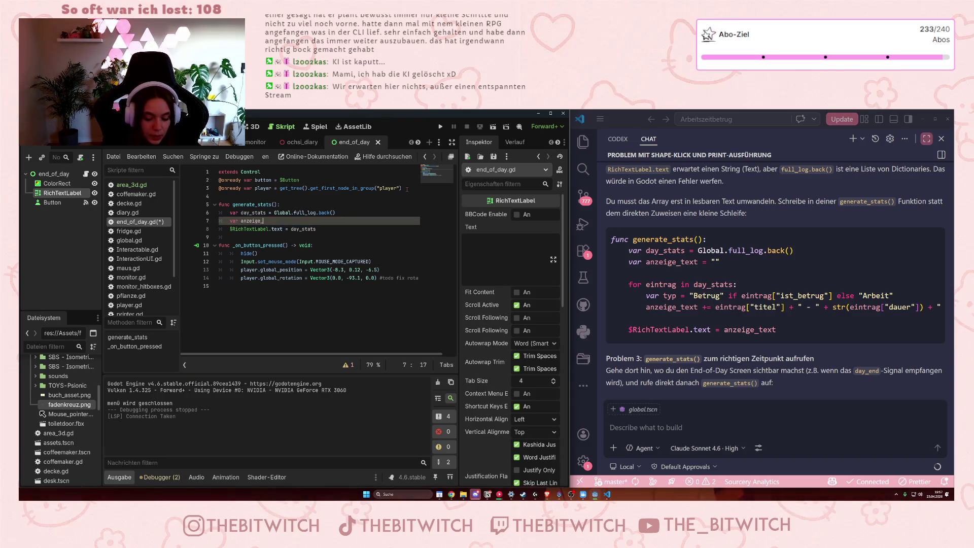
type("_text ")
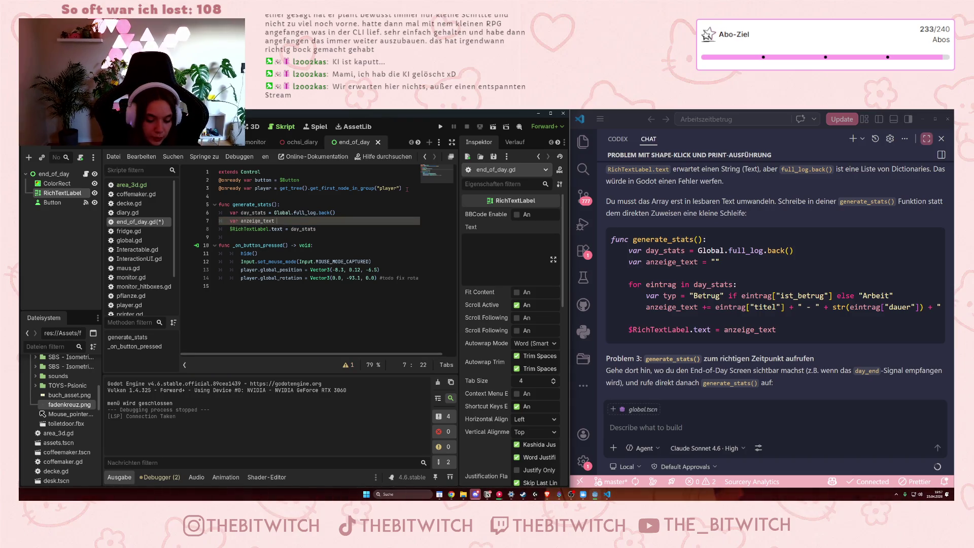
type("= \"\"")
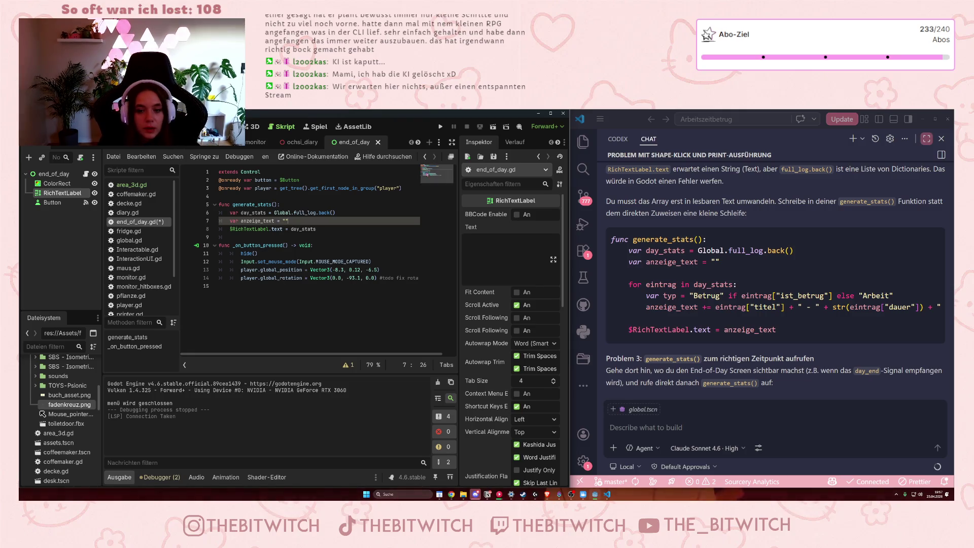
Make the RichTextLabel text use anzeige_text instead of day_stats, with an empty line above it.
left_click(331, 228)
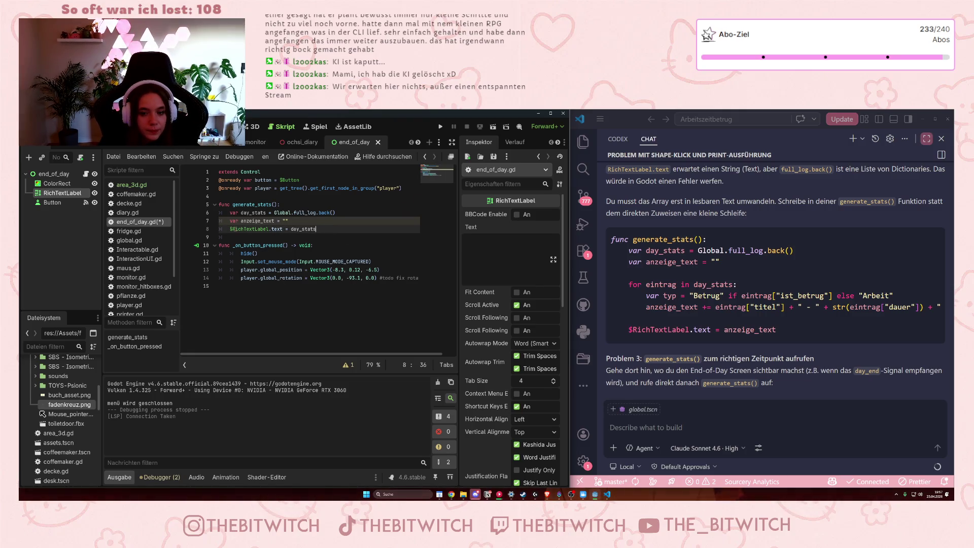
left_click(230, 229)
key("Return")
key("Return")
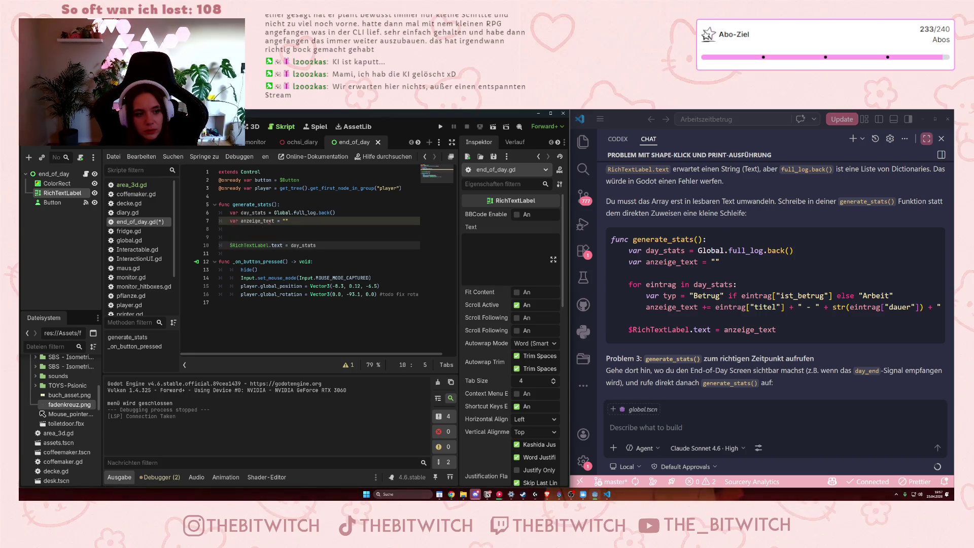
double_click(304, 245)
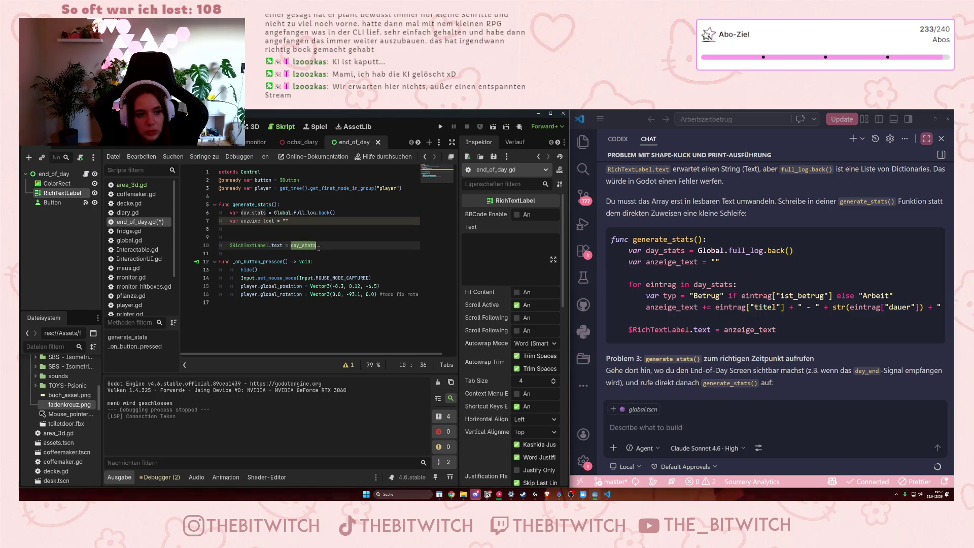
type("anzeige")
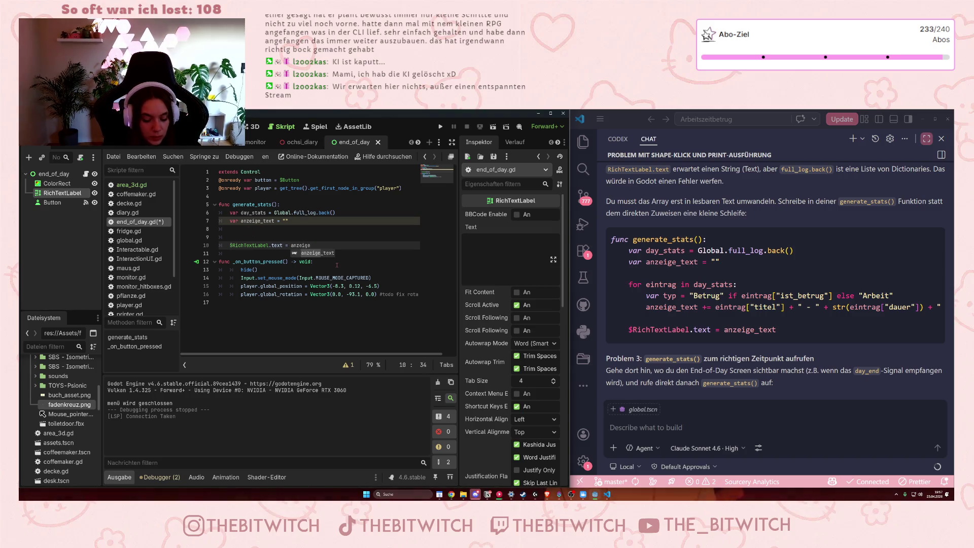
type("_text")
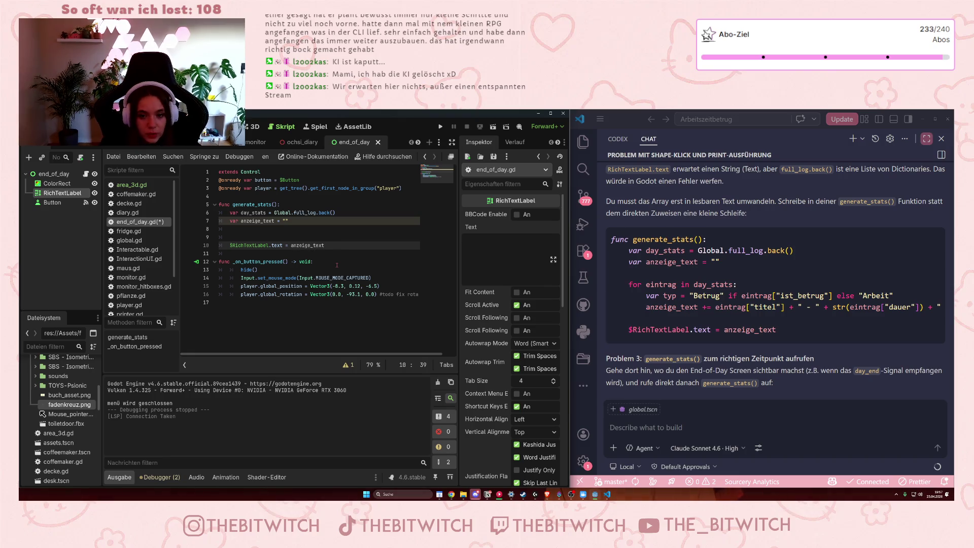
left_click(267, 230)
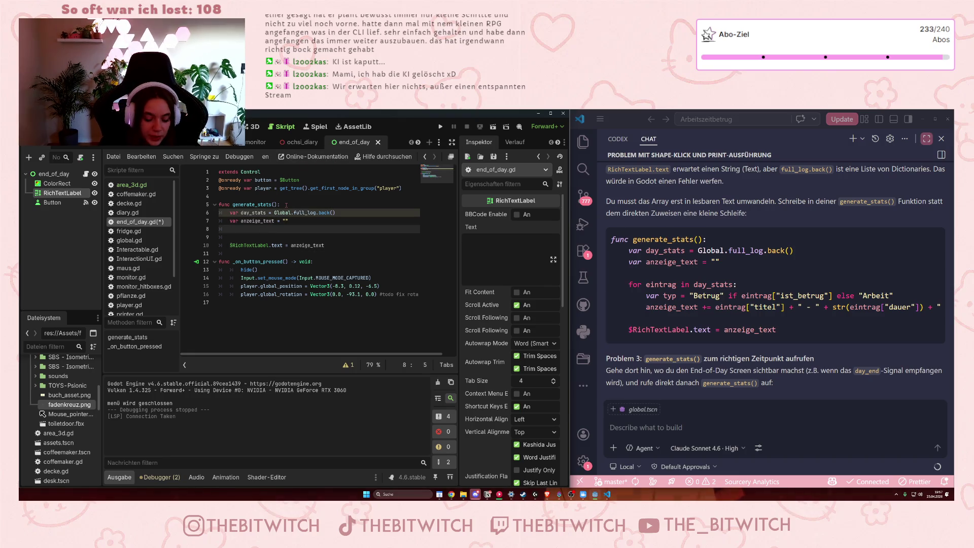
Add a 'for eintrag in day_stats:' loop and begin a 'var typ = "b' line inside it.
key("Return")
type("for ")
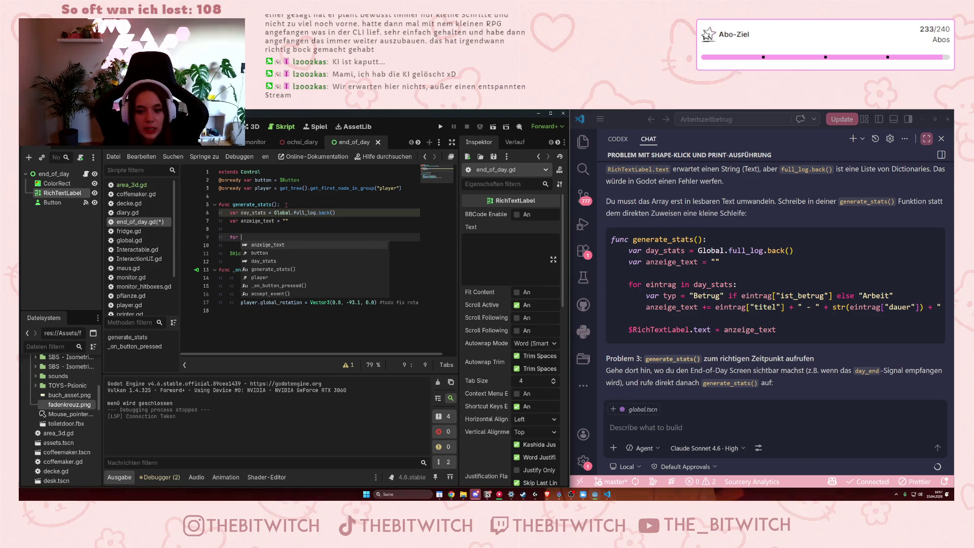
type("eintrag")
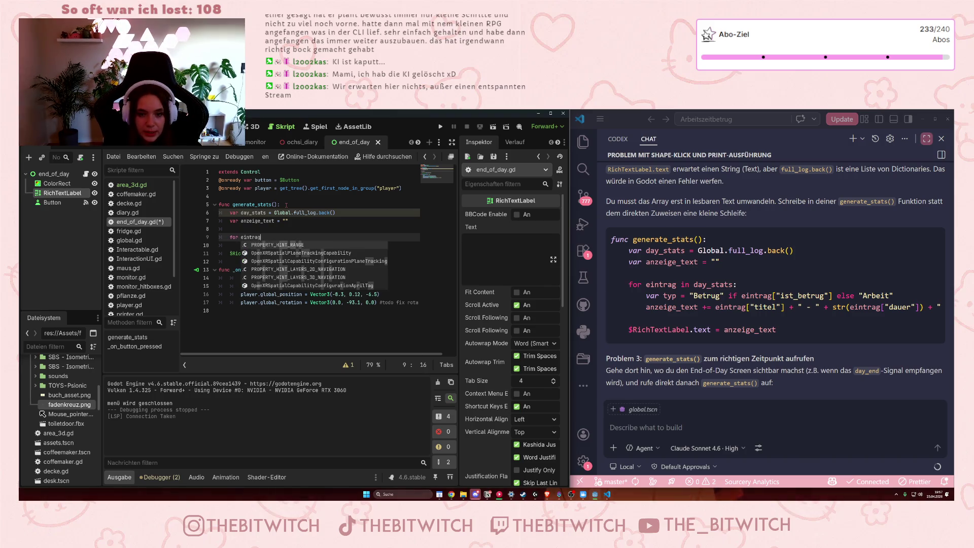
type(" in da")
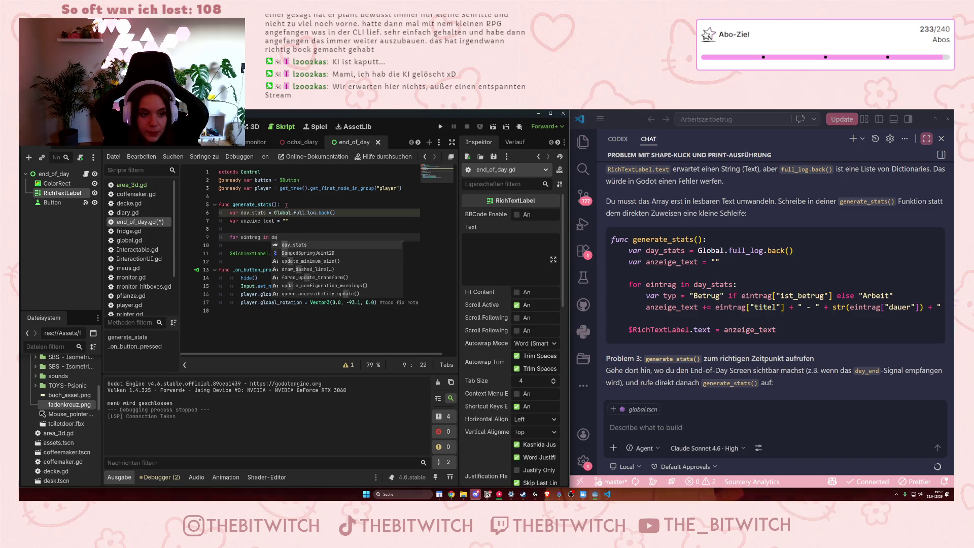
type("y_sta")
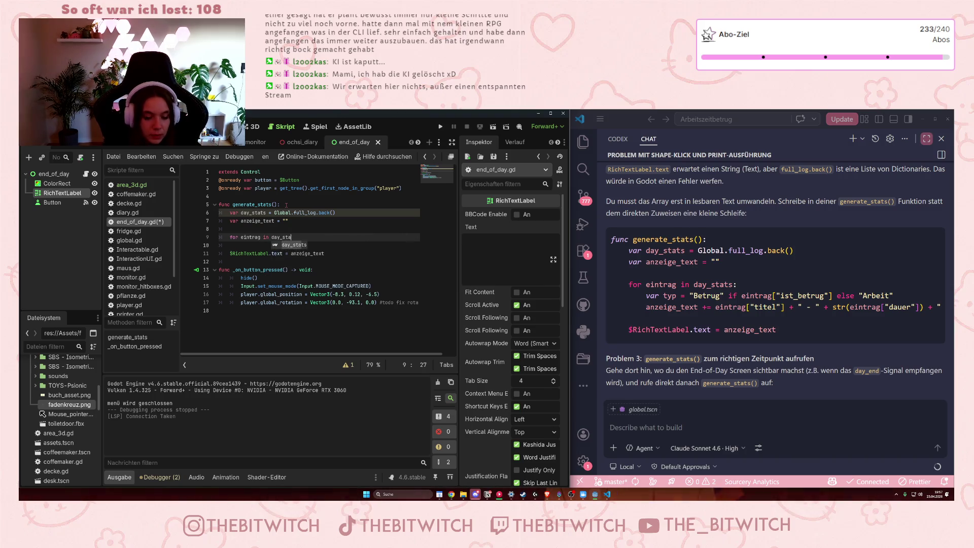
key("Return")
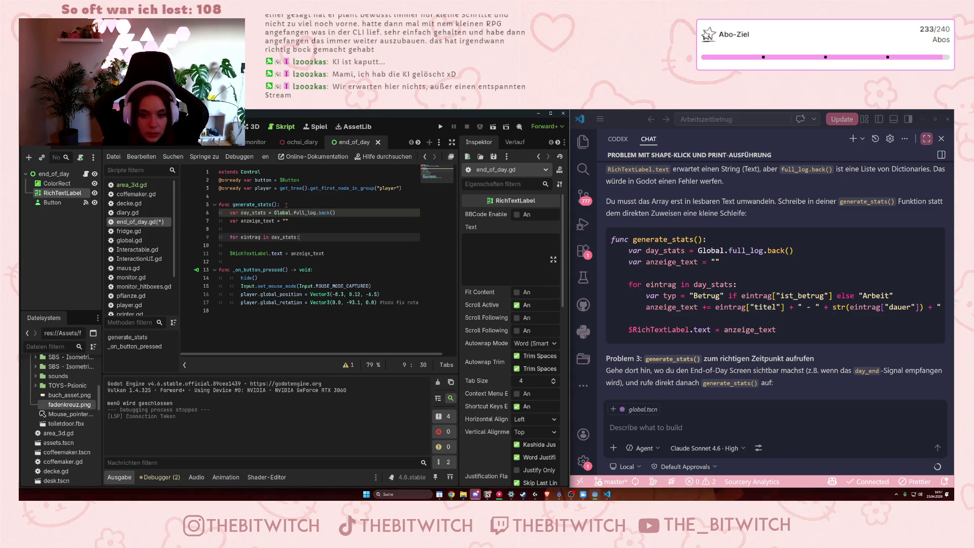
key("Return")
type("var ")
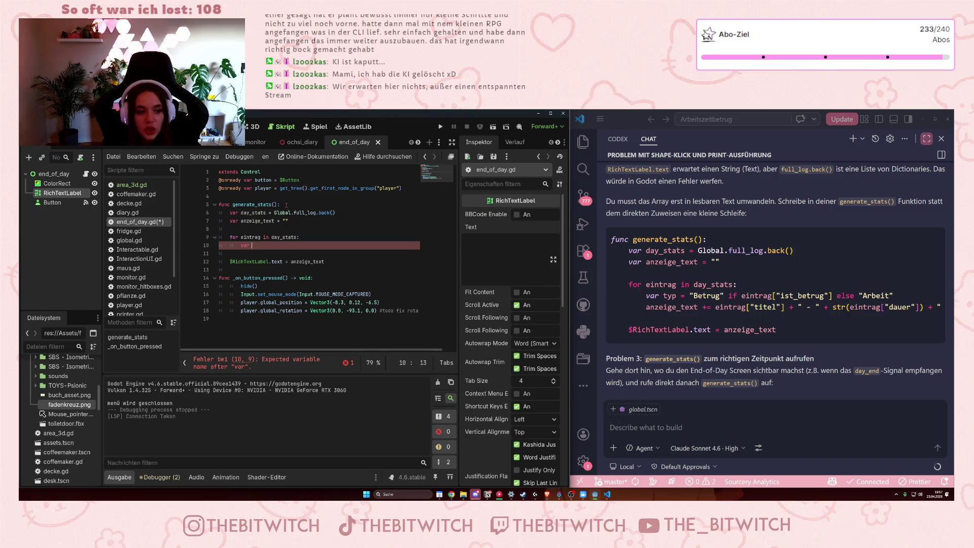
type("typ ")
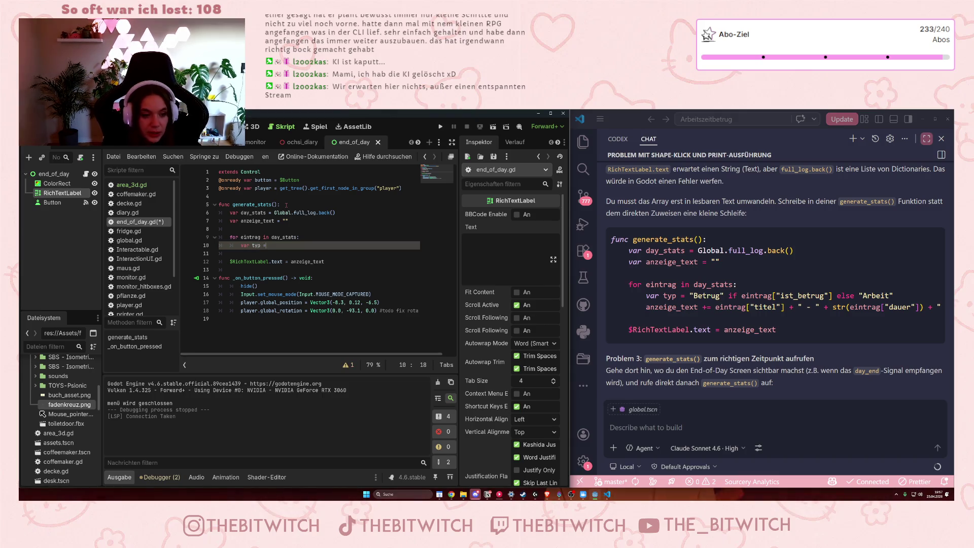
type("= \"b")
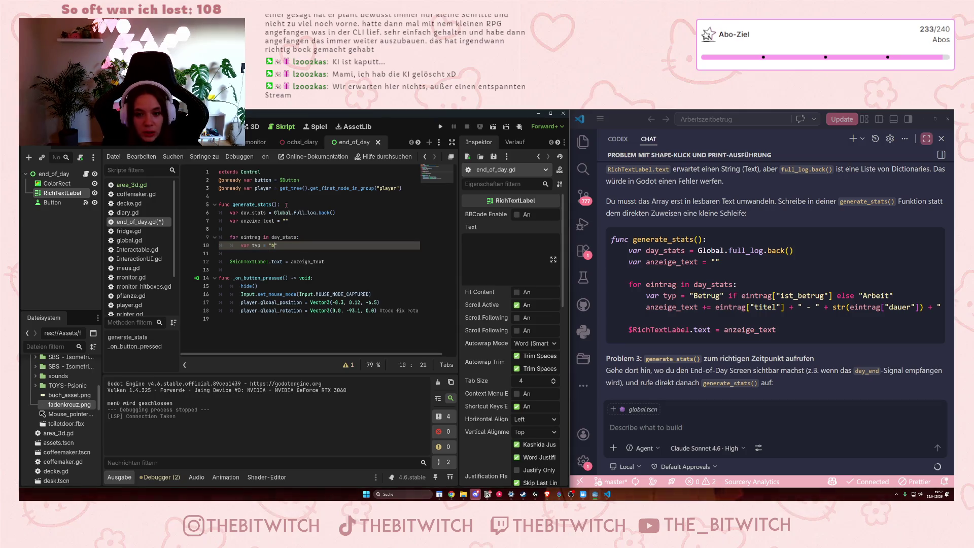
Complete the typ line as "Betrug" if eintrag["ist_betrug"] else "Arbeit".
key("BackSpace")
type("B")
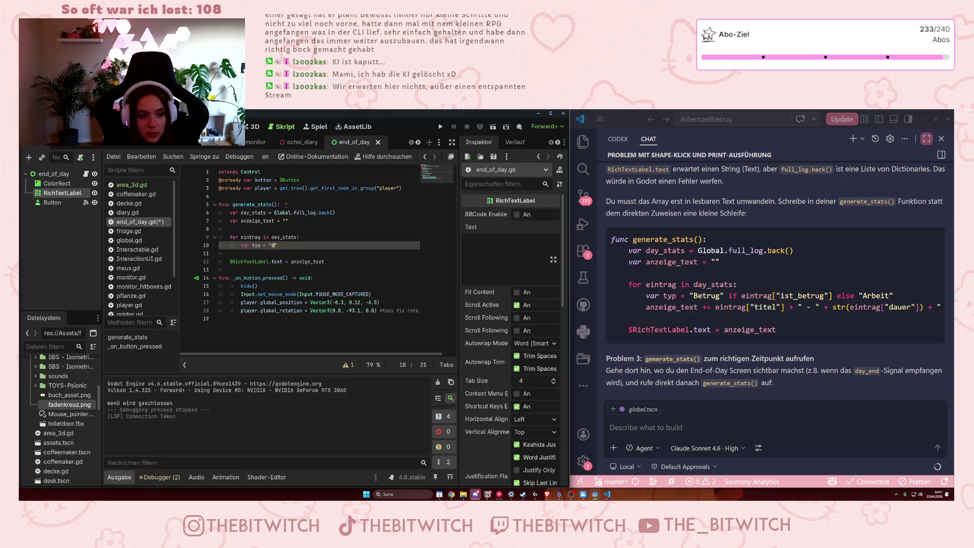
type("etrug")
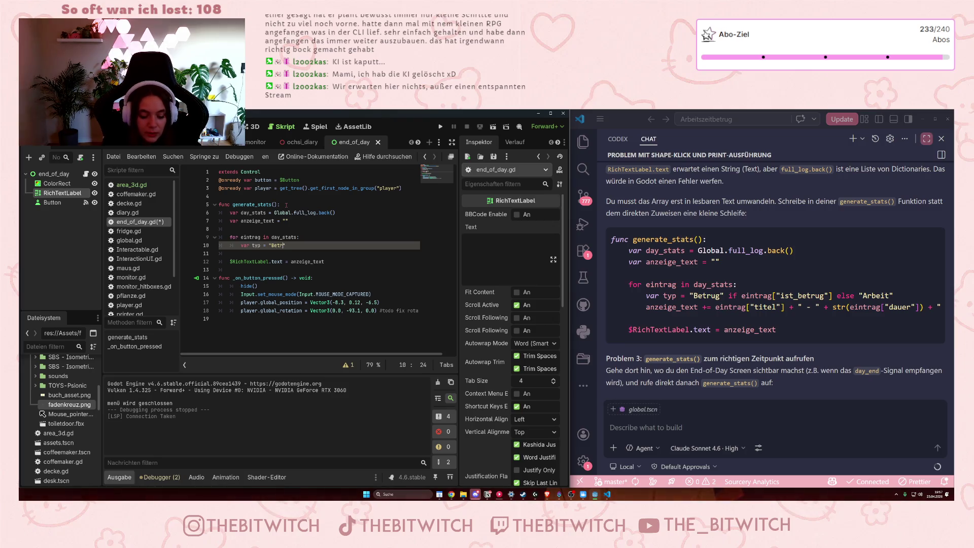
type("\" ")
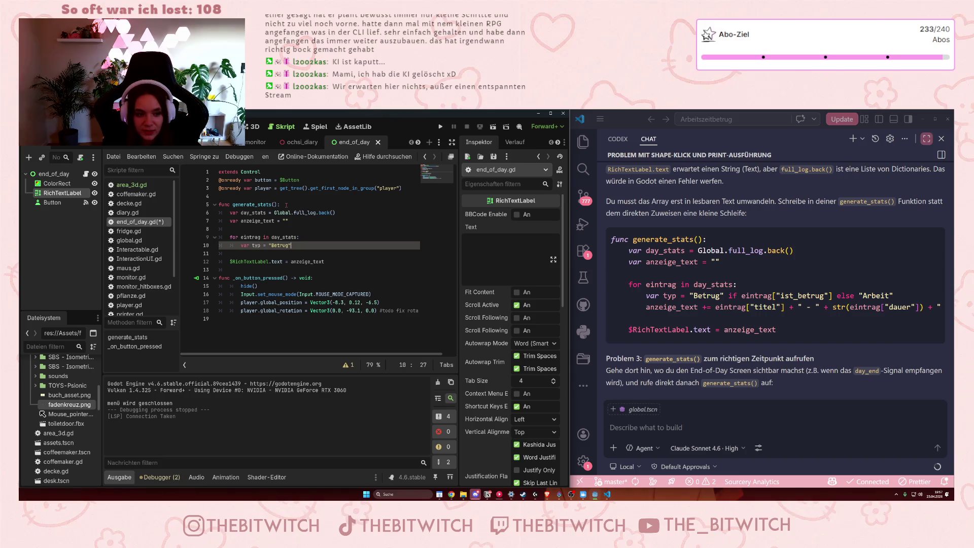
type("if ")
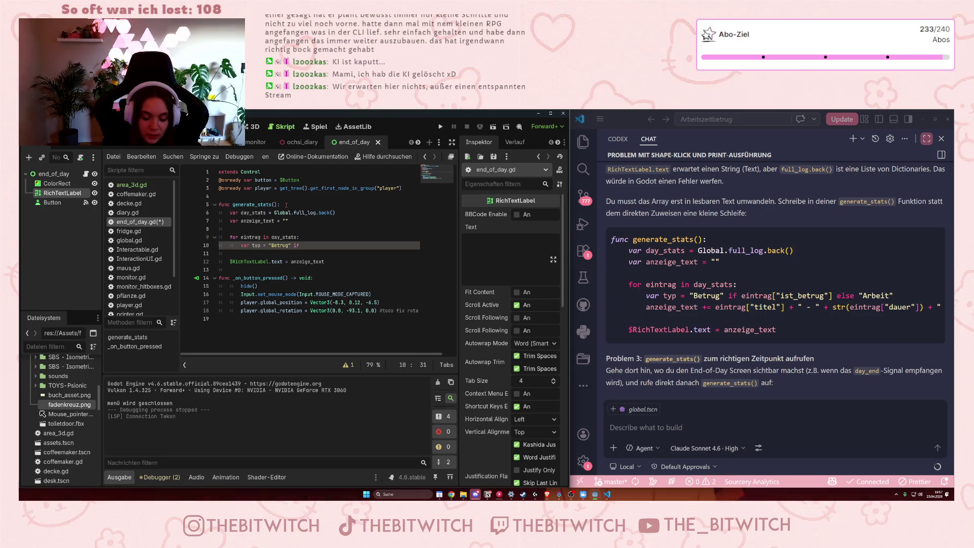
type("eintrag")
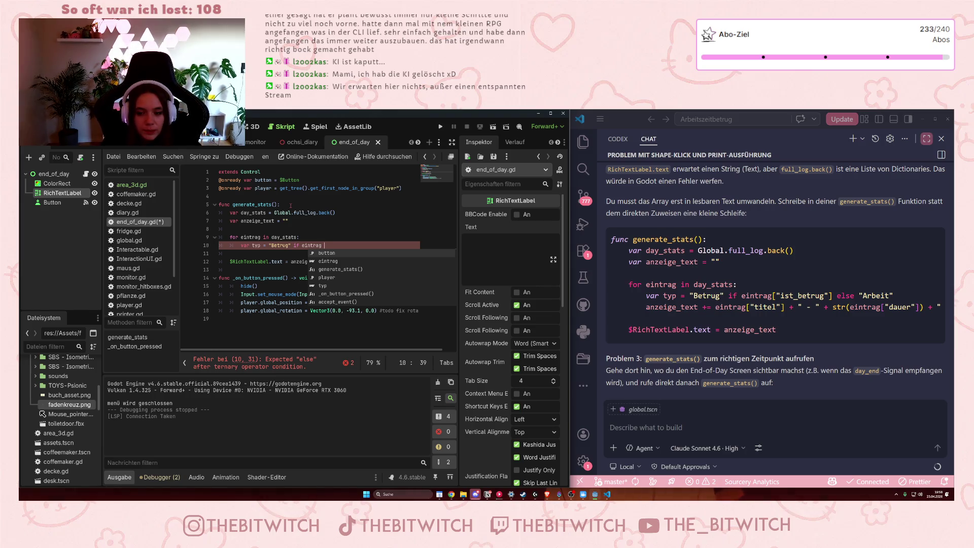
key("BackSpace")
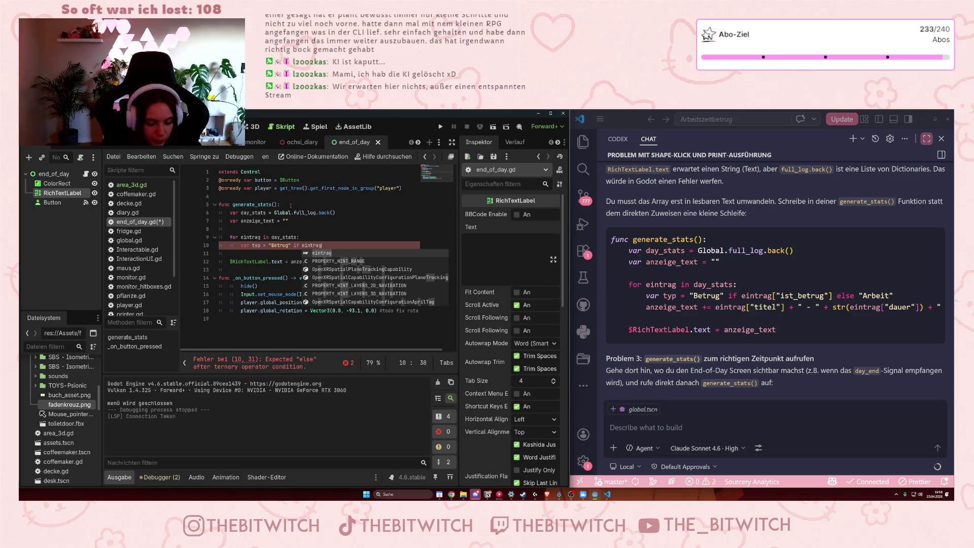
type("[")
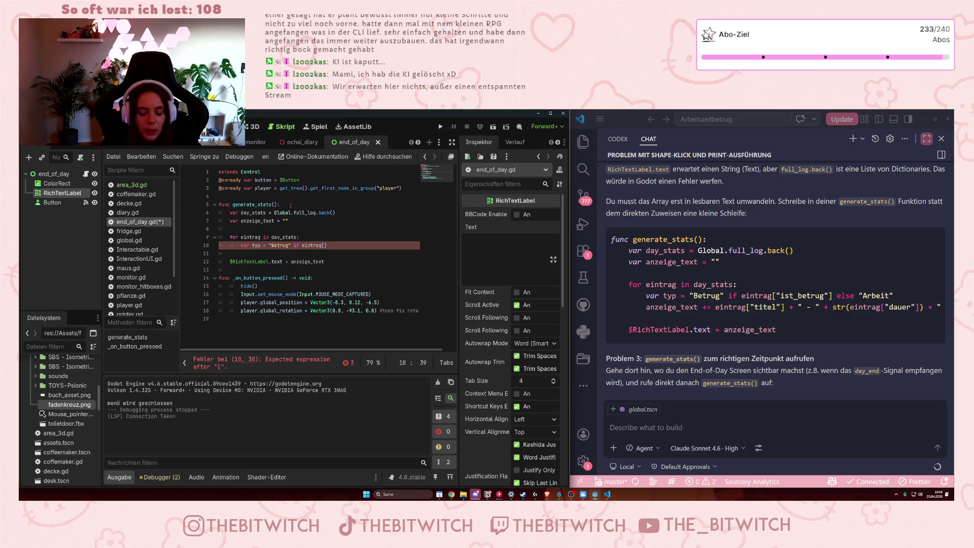
type("\"ist")
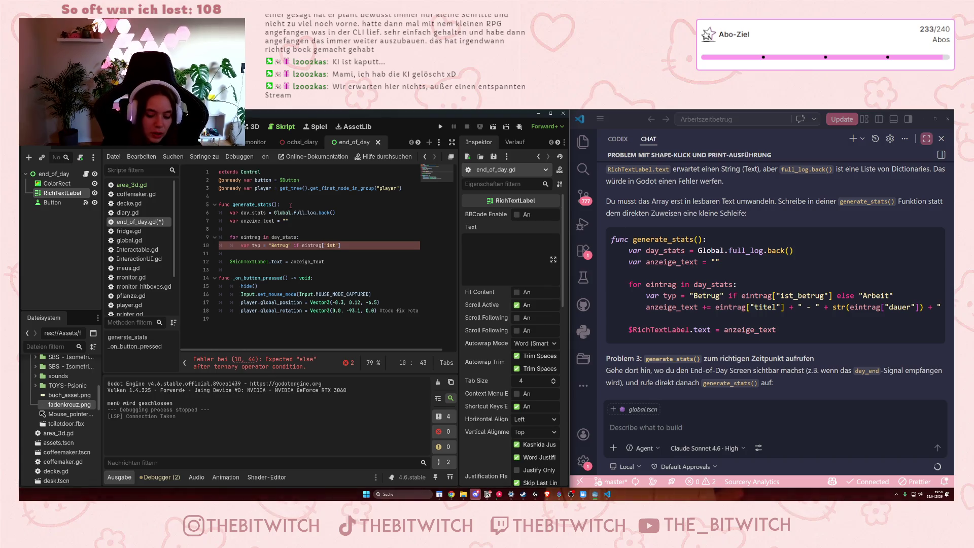
type("_")
type("betrug")
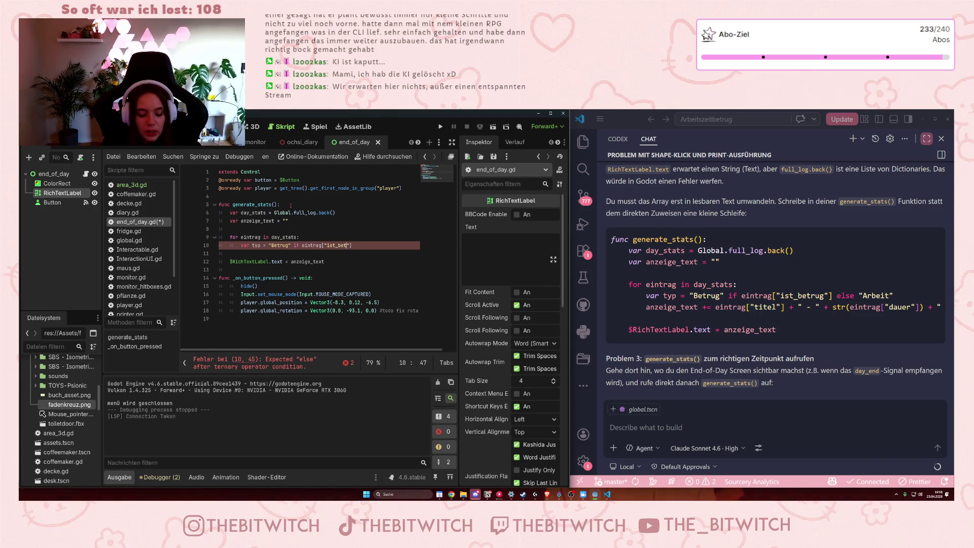
type("\"] e")
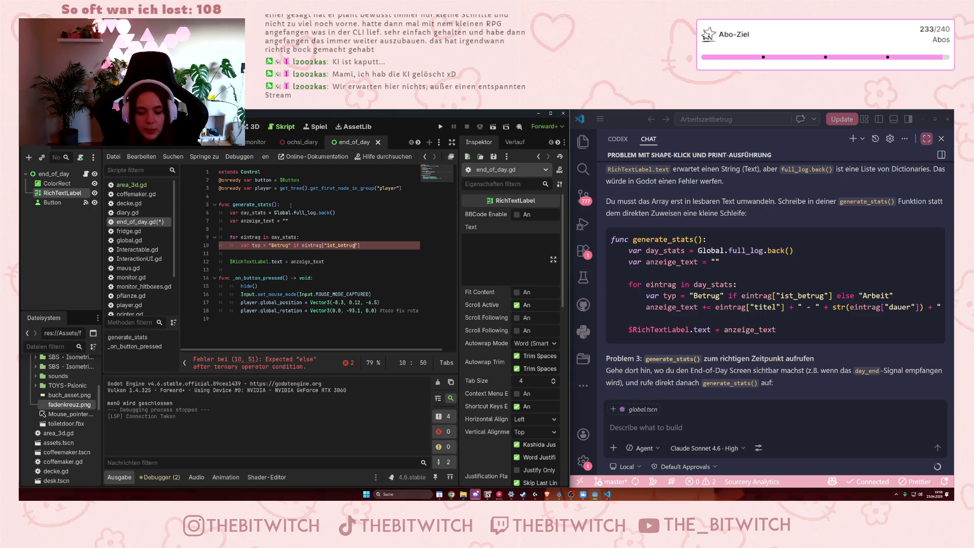
type("l")
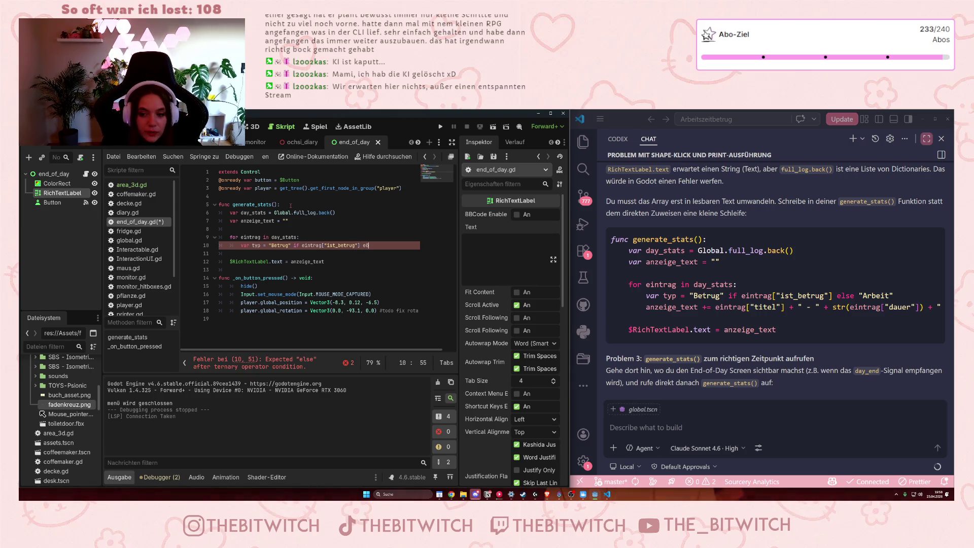
key("BackSpace")
type("lse ")
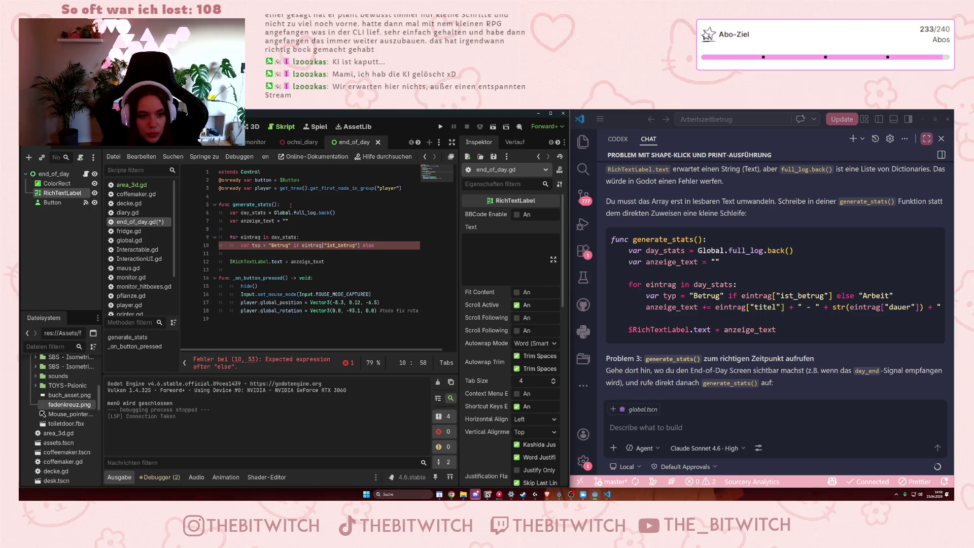
type("\"")
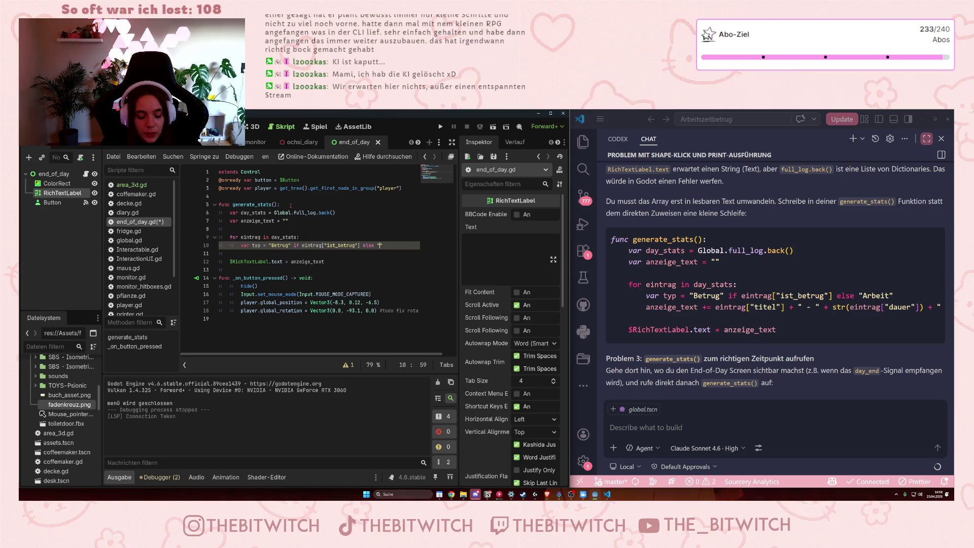
type("Arbeit")
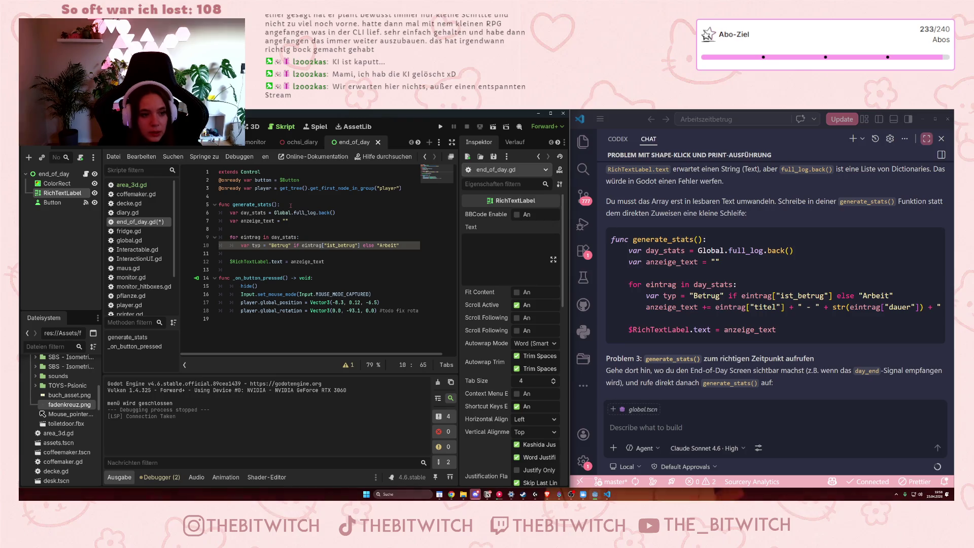
Replace "Betrug" with "Arbeitszeitbetrug" and widen the code editor between its side panels.
left_click(273, 245)
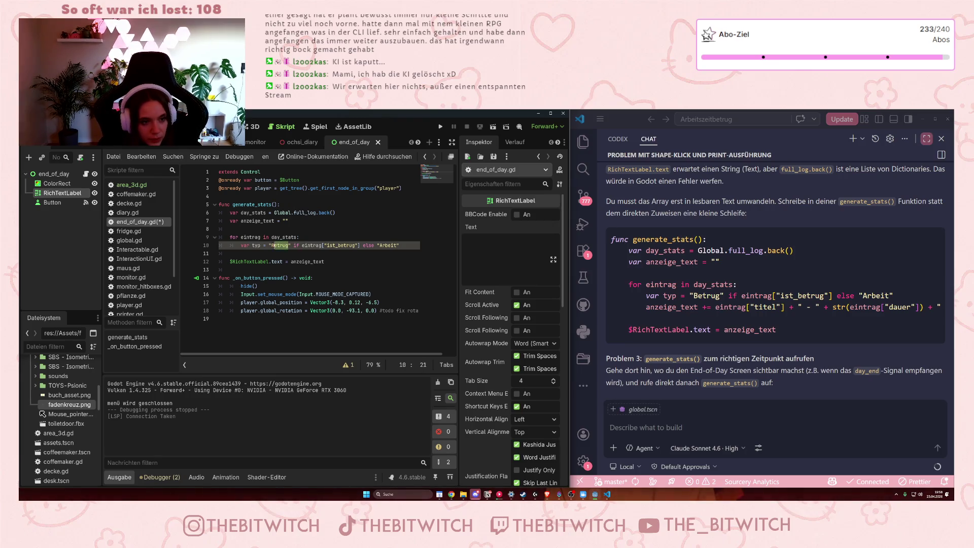
double_click(281, 245)
type("Arbeits")
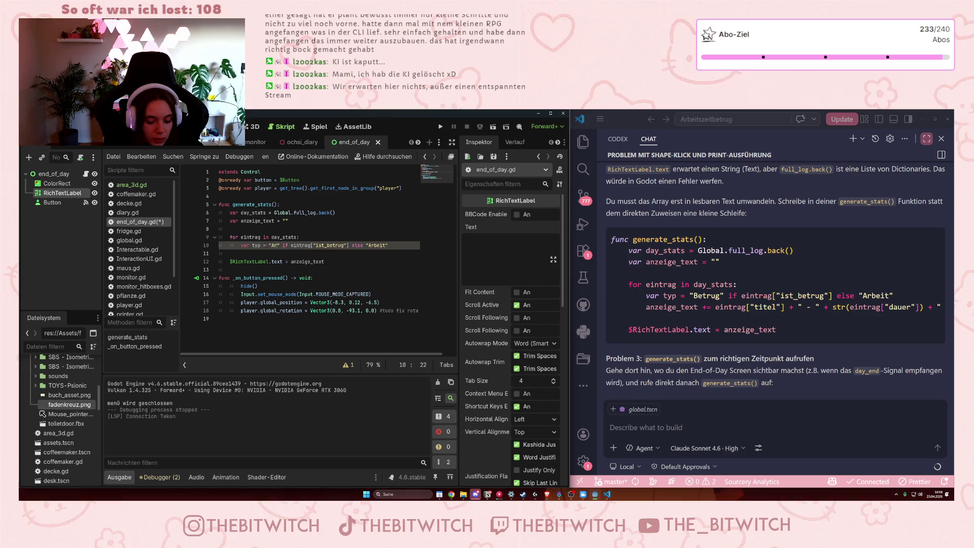
type("zeitbe")
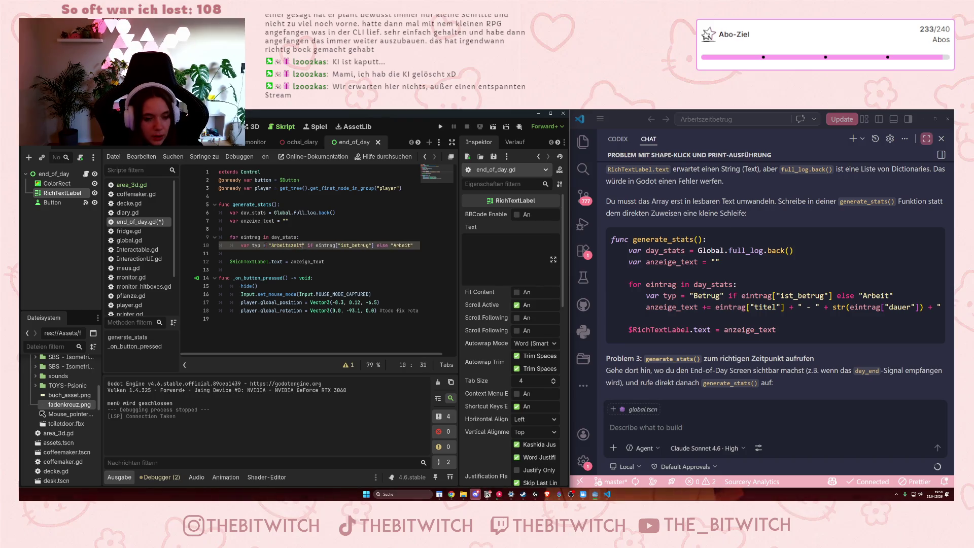
type("trug")
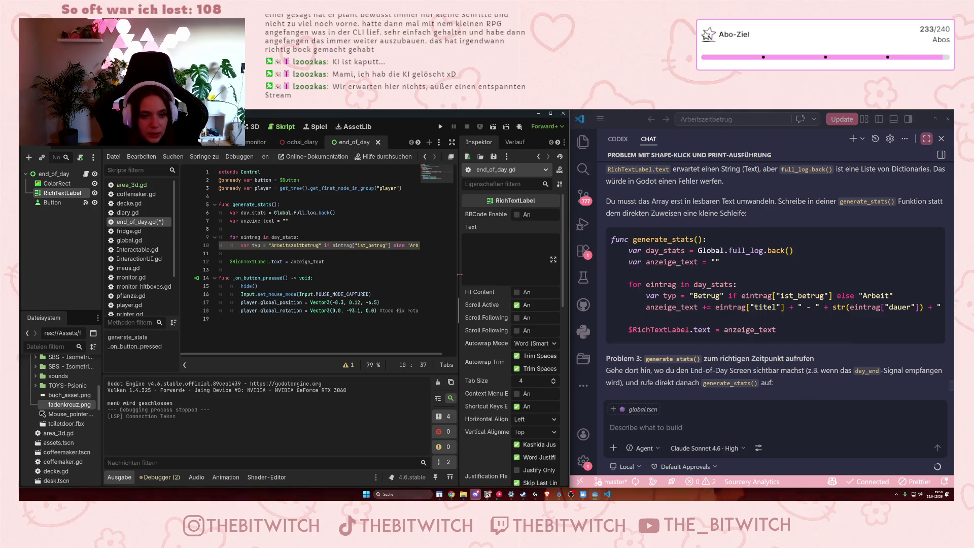
left_click_drag(459, 274, 478, 273)
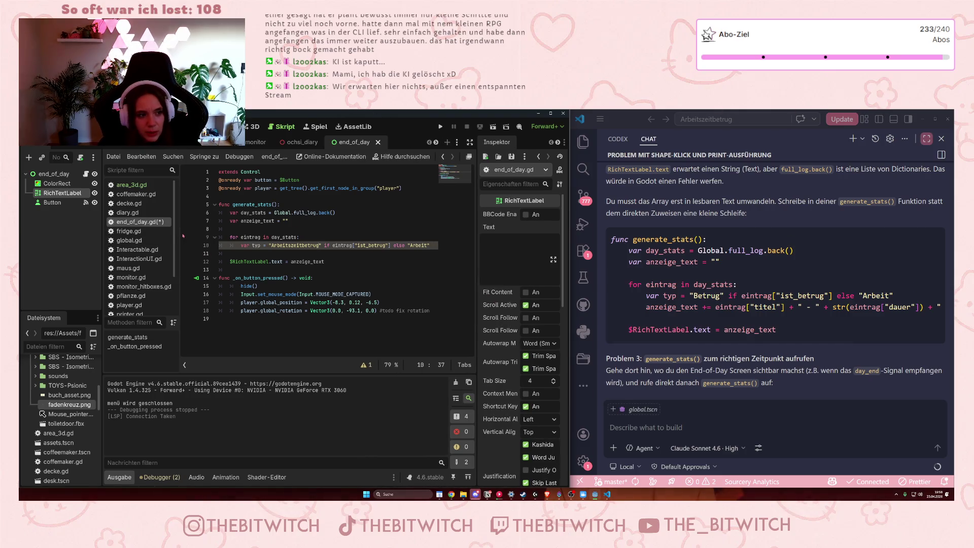
left_click_drag(180, 233, 161, 233)
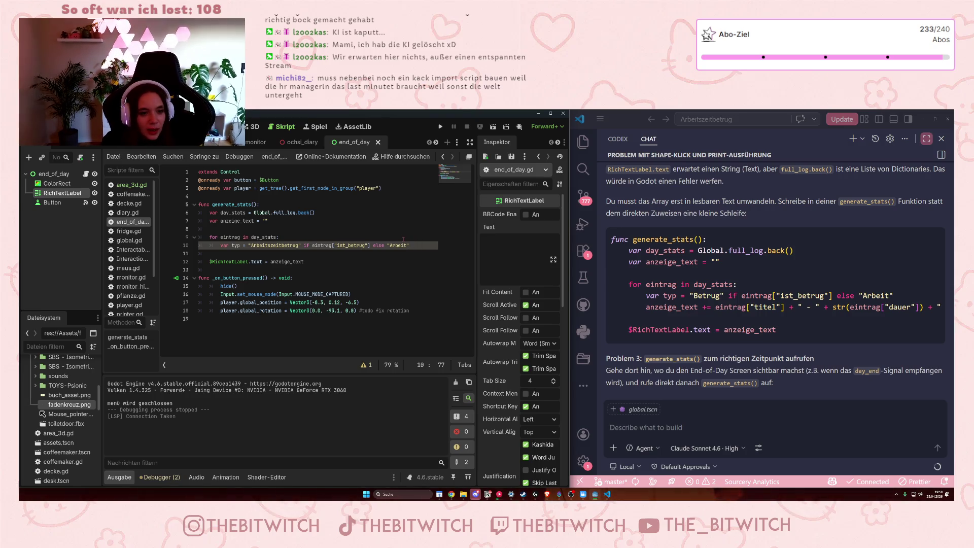
Start a loop line appending eintrag["titel"] + " - " + str(eintrag["dauer"]) to anzeige_text.
key("Return")
type("an")
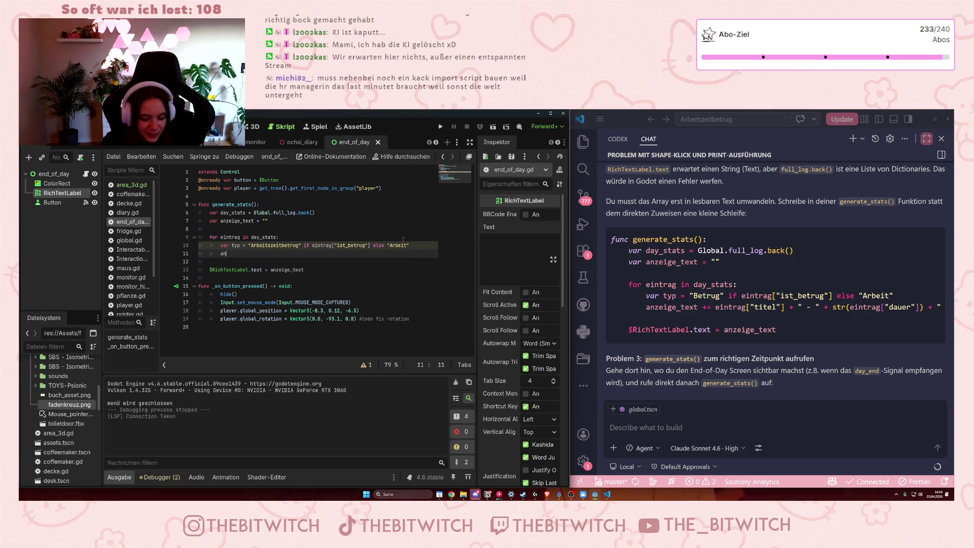
type("zeige_text ")
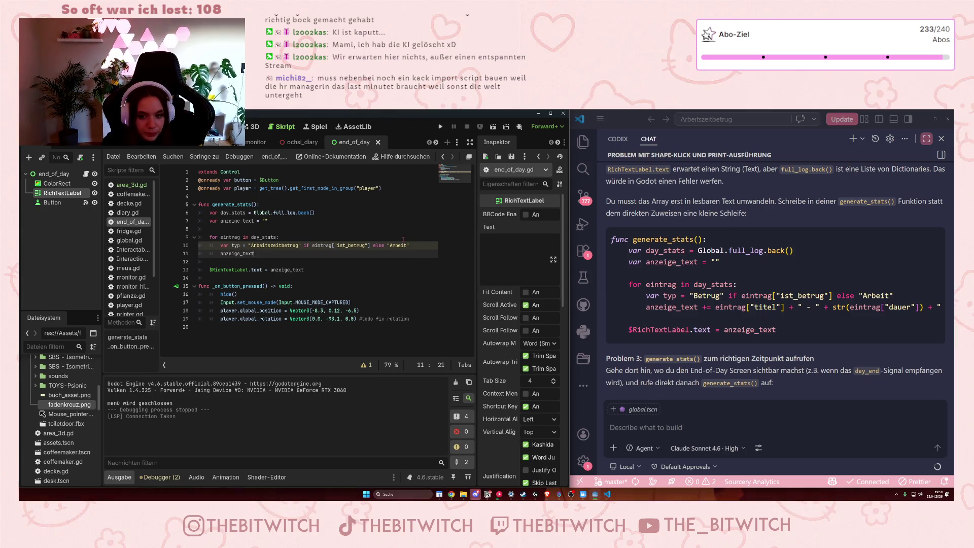
type("+")
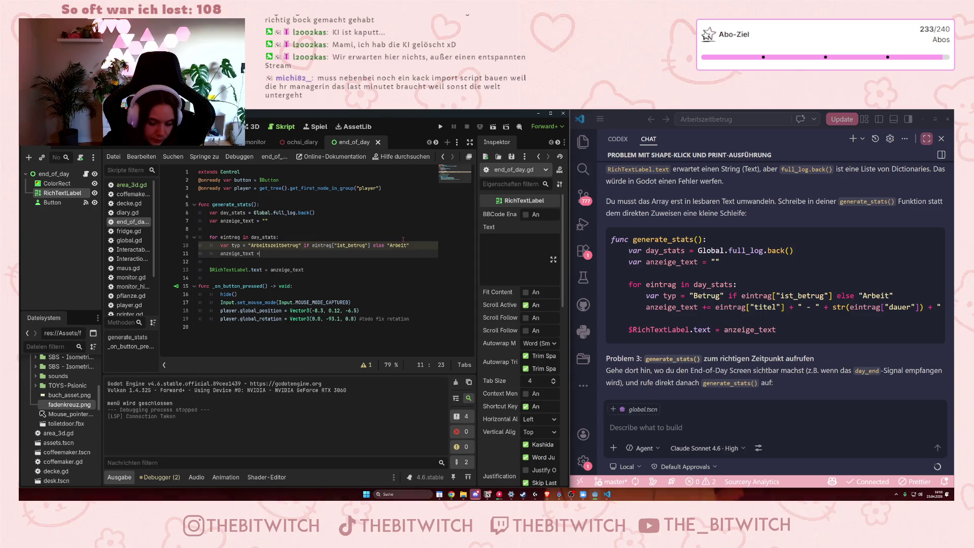
type("= eintrag")
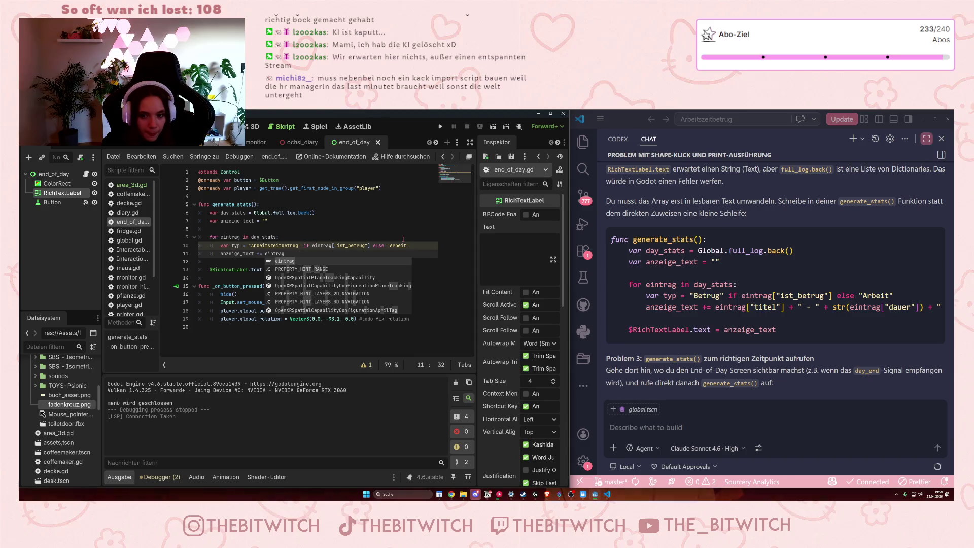
type("[")
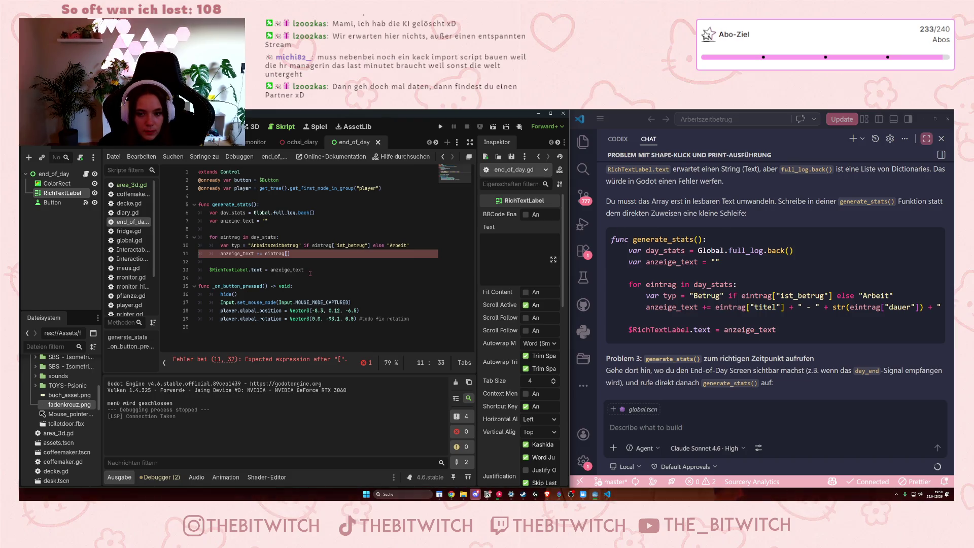
type("\"titel")
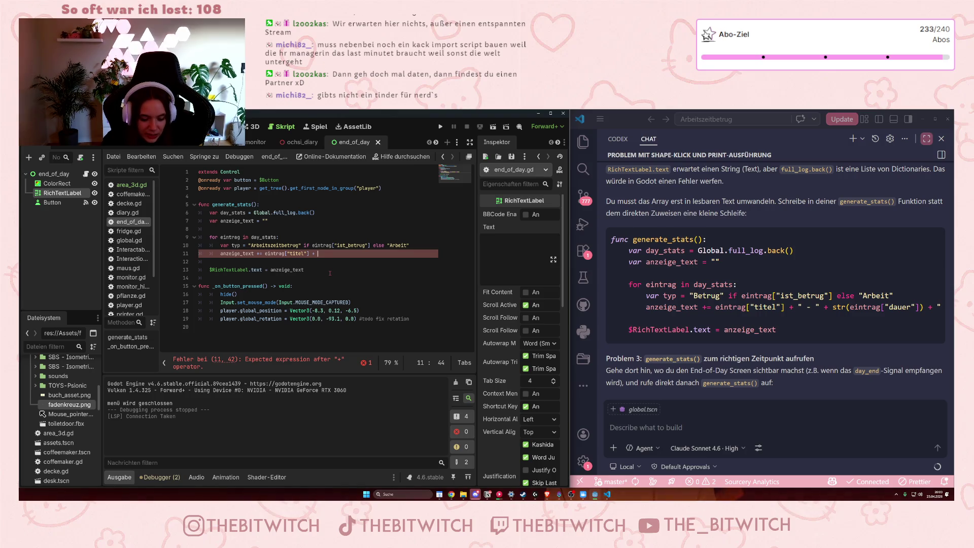
type("\" - \" + ")
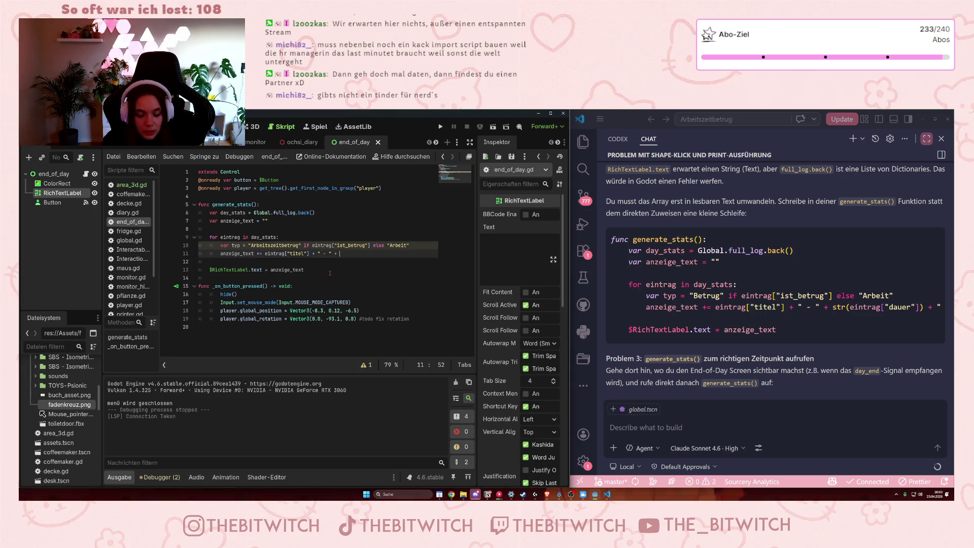
type("str(e")
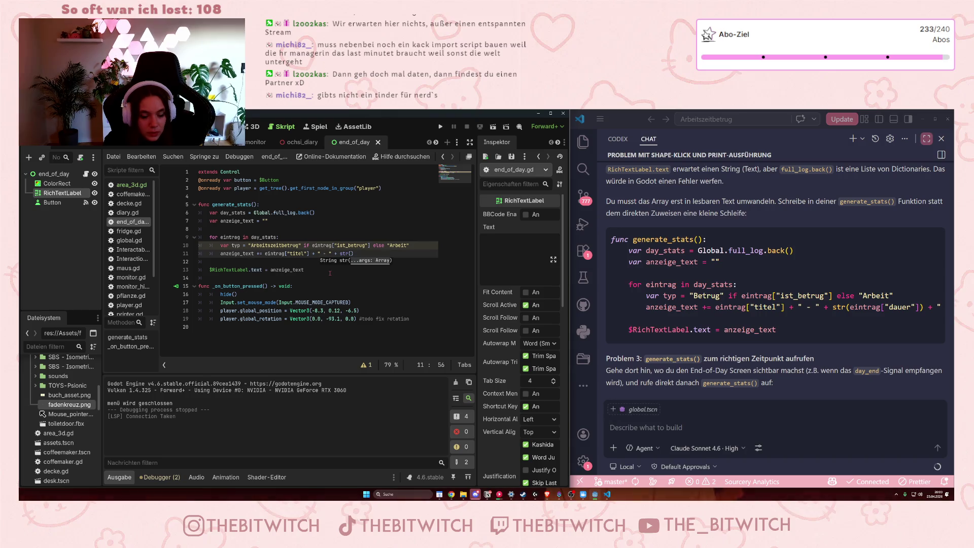
type("intrag")
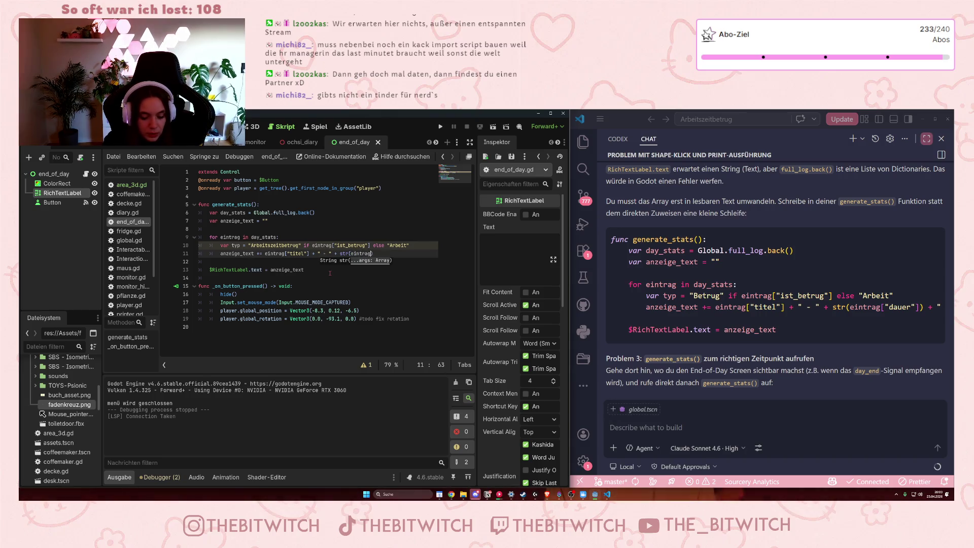
type("[")
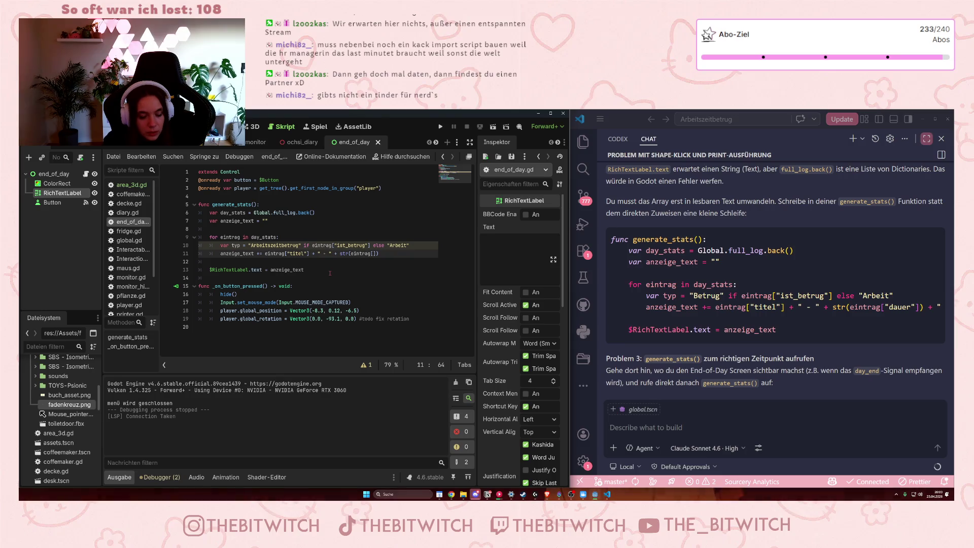
type("\"dauer")
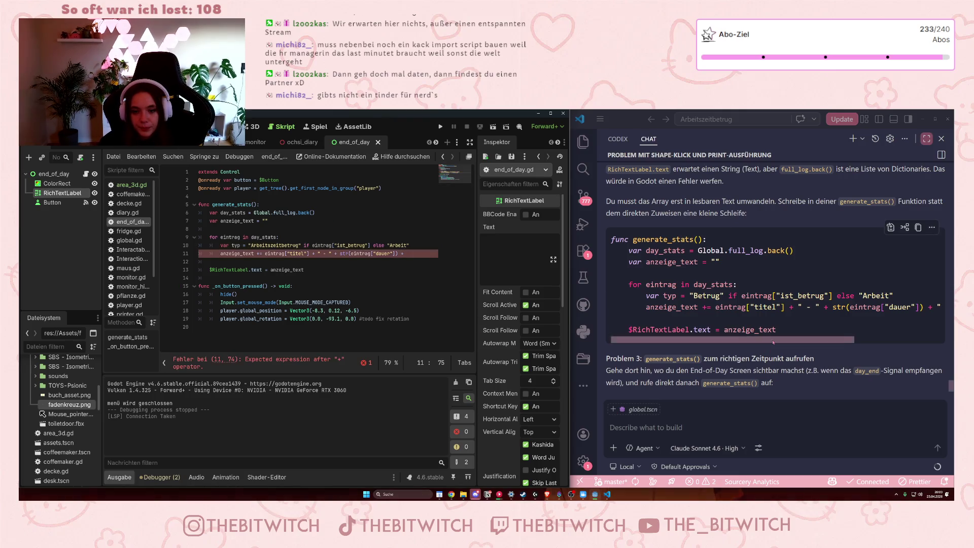
Divide the dauer value by 60 and append " Stunden - " on line 11, widening the Godot window.
left_click_drag(800, 340, 887, 346)
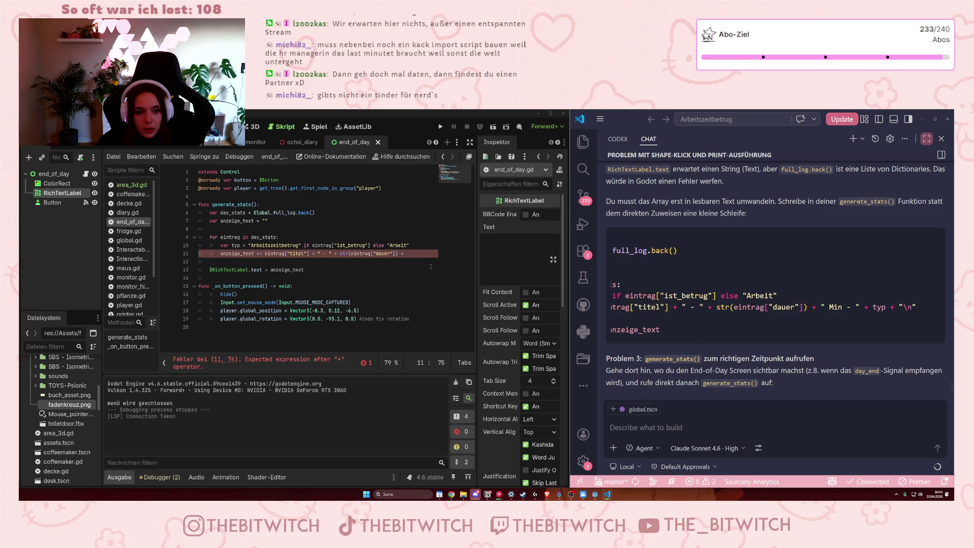
left_click(414, 256)
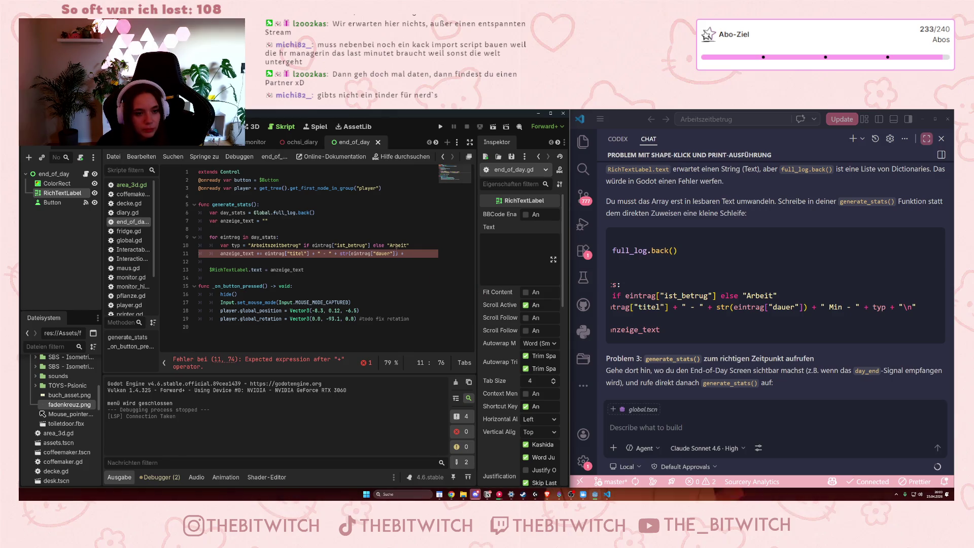
key("Left")
key("Left")
key("Left")
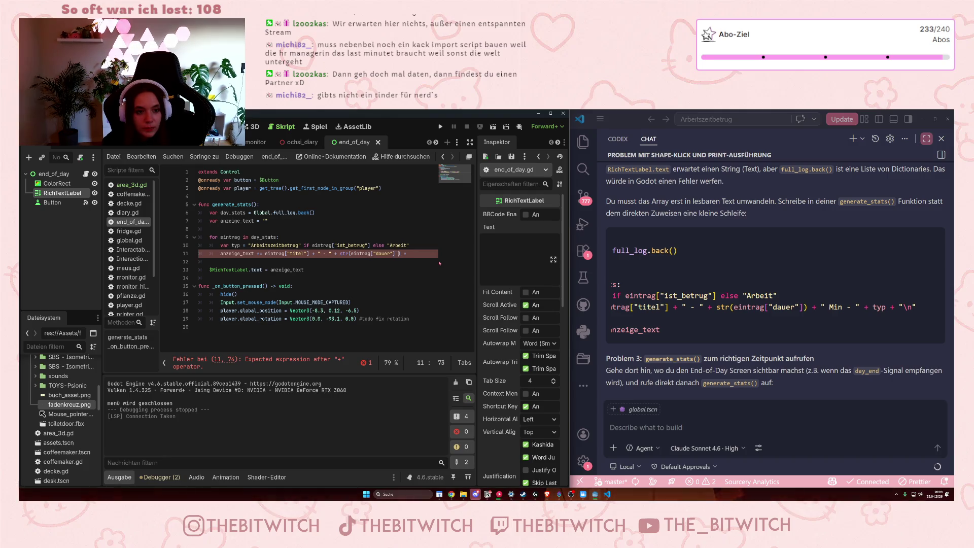
type("/ ")
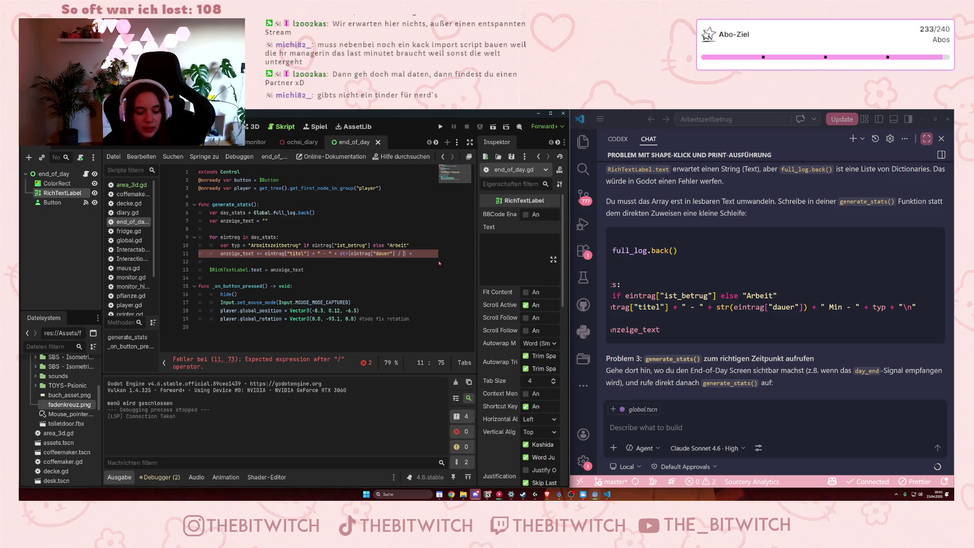
type("60")
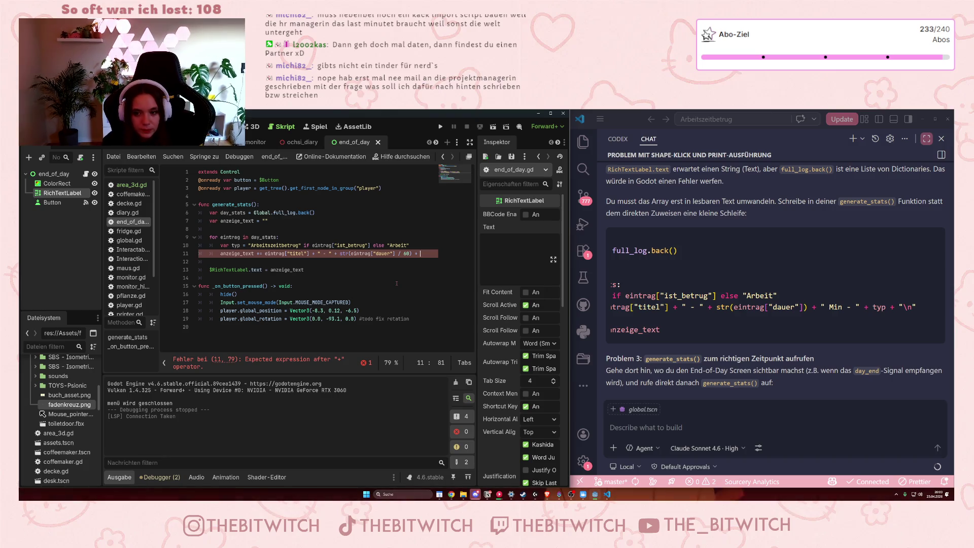
type("\" St")
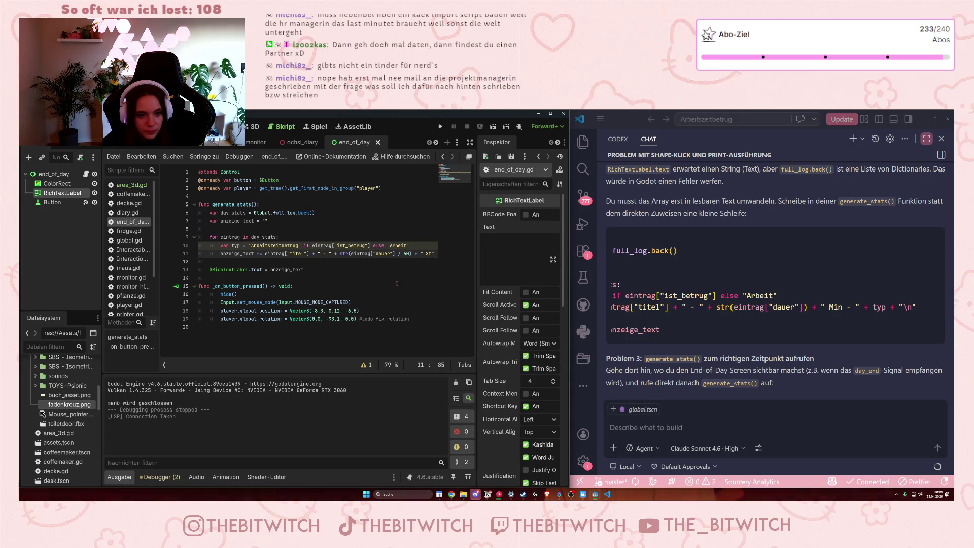
type("unden")
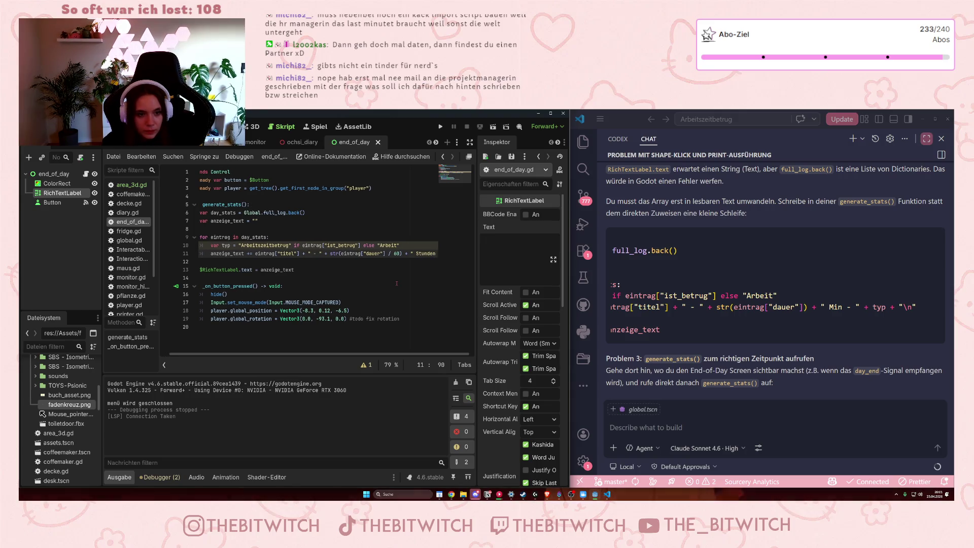
type(" - \"")
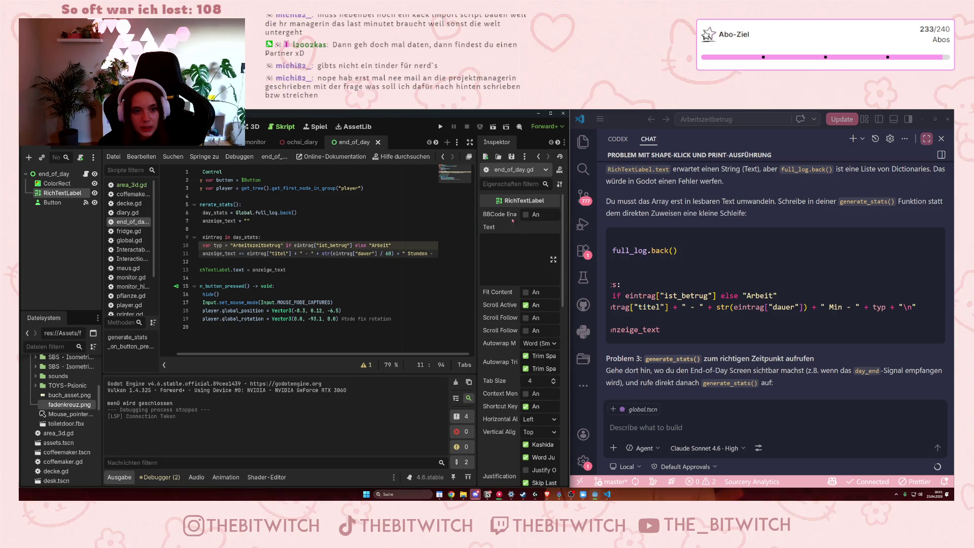
left_click_drag(569, 400, 727, 400)
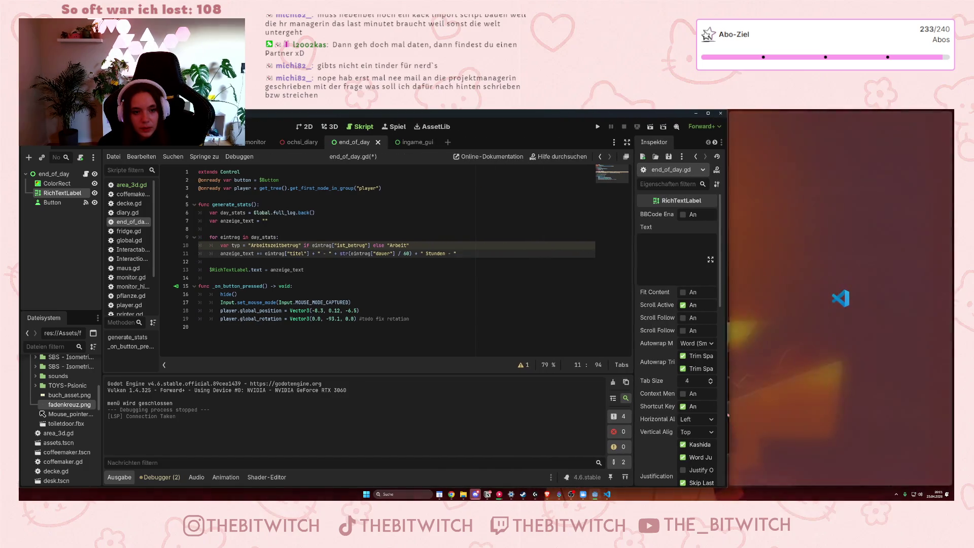
End line 11 with + typ + "\n", save the script, and launch the game with F5.
scroll(858, 330, "down", 1)
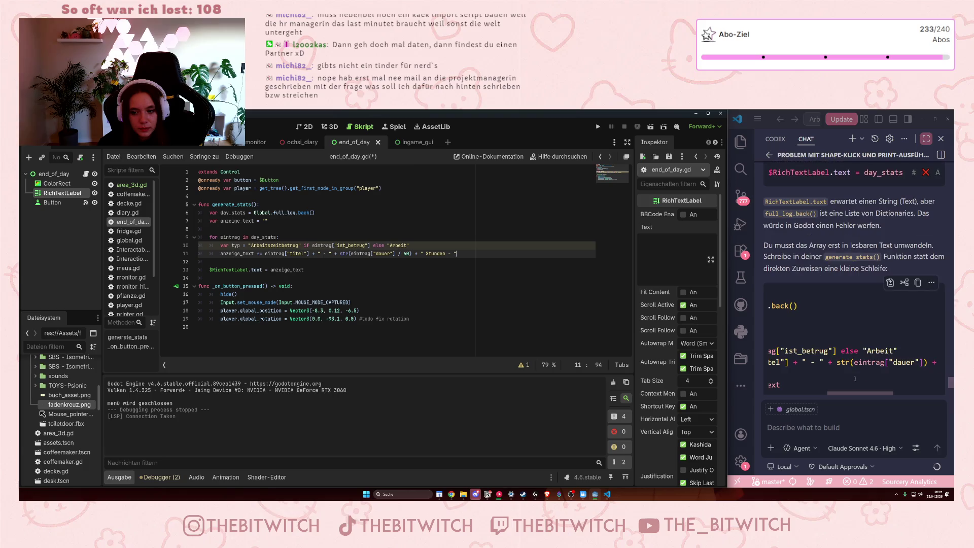
left_click_drag(858, 392, 908, 392)
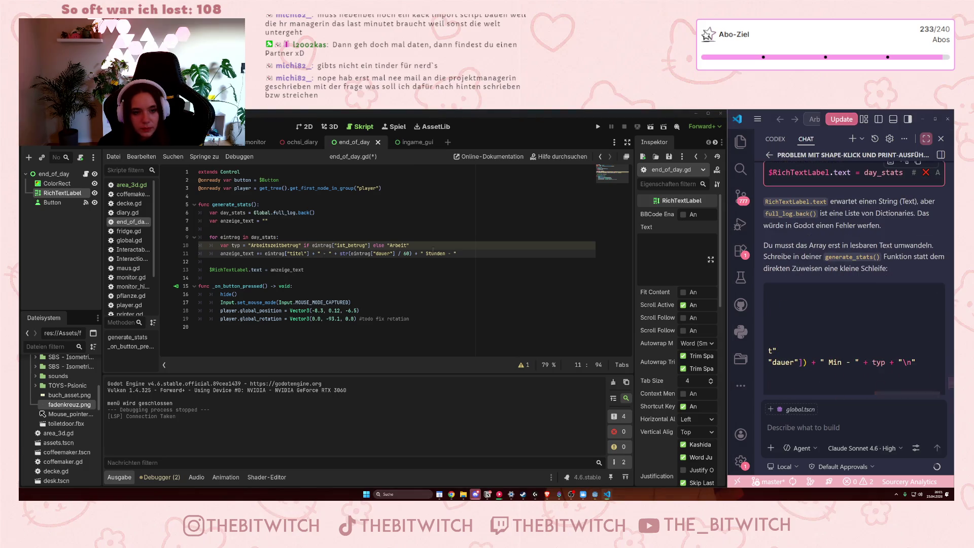
left_click(477, 254)
type("+ t")
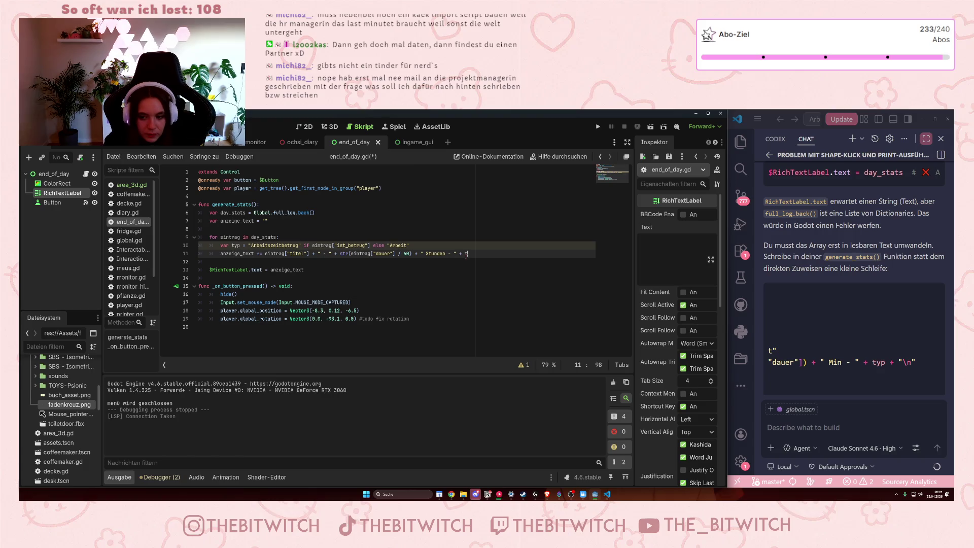
type("yp +")
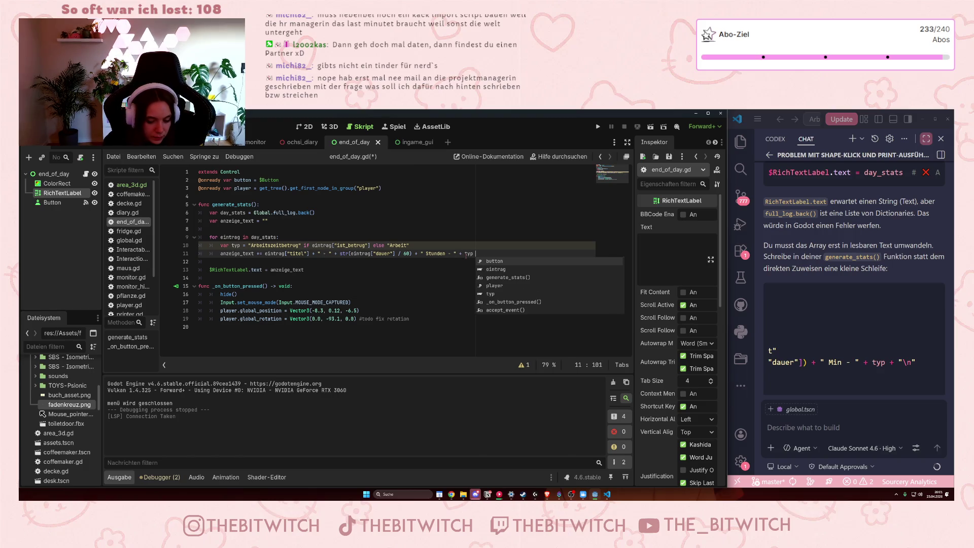
type(" \"")
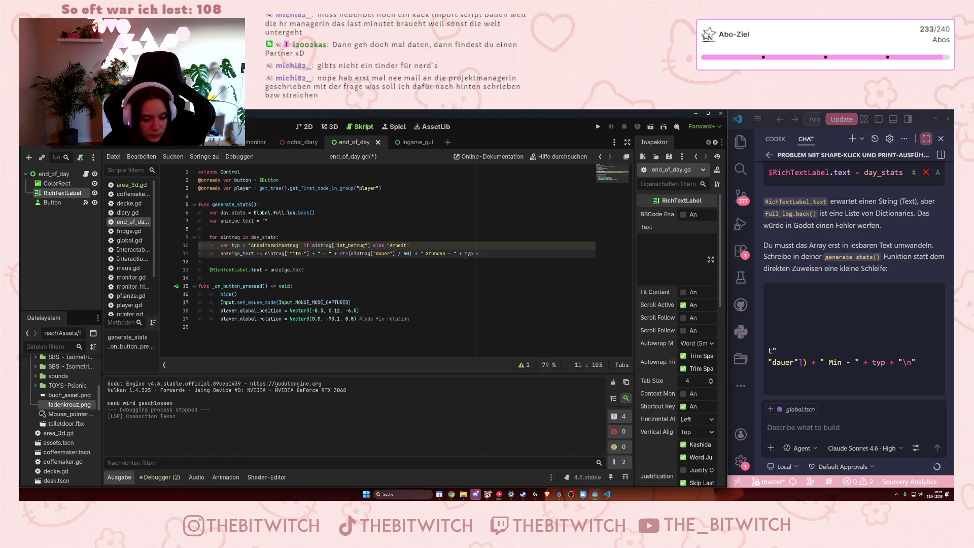
type("\\")
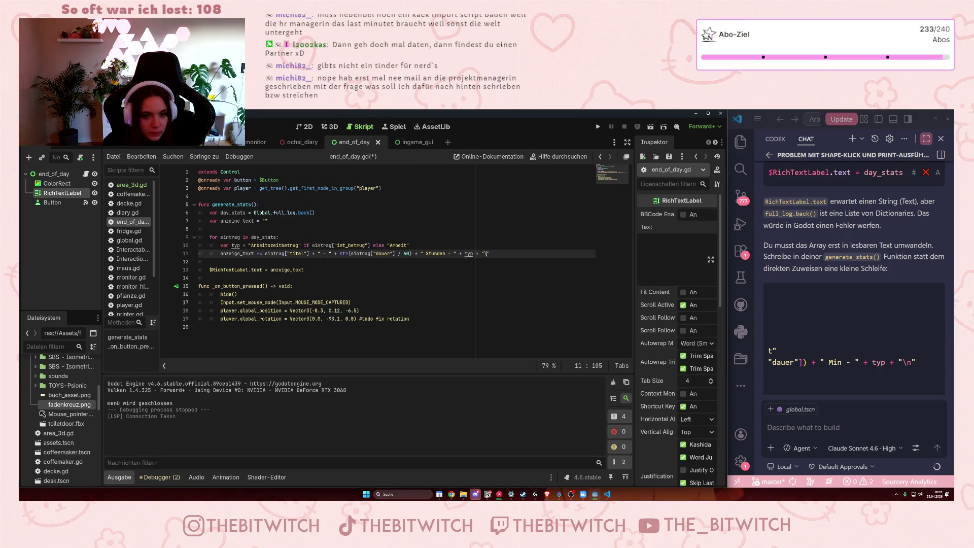
type("n")
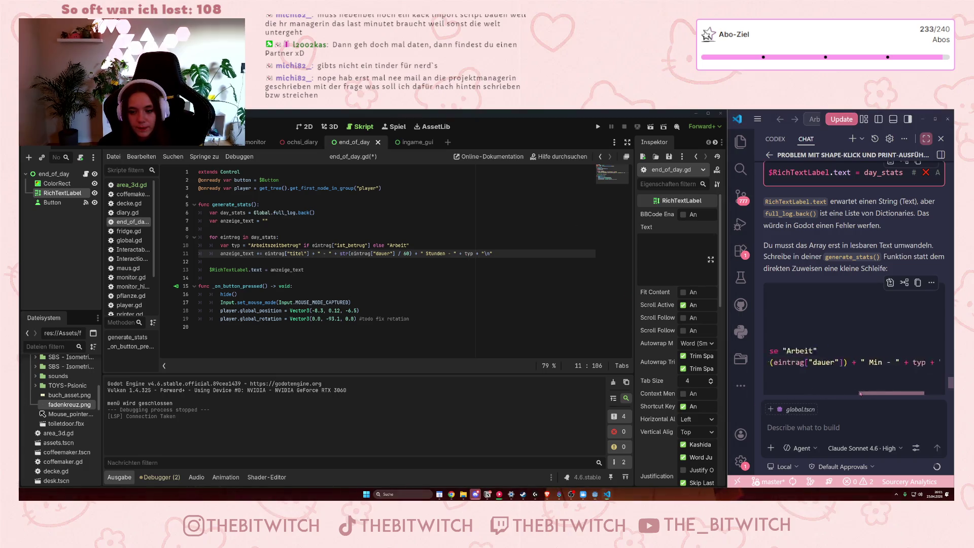
left_click(350, 272)
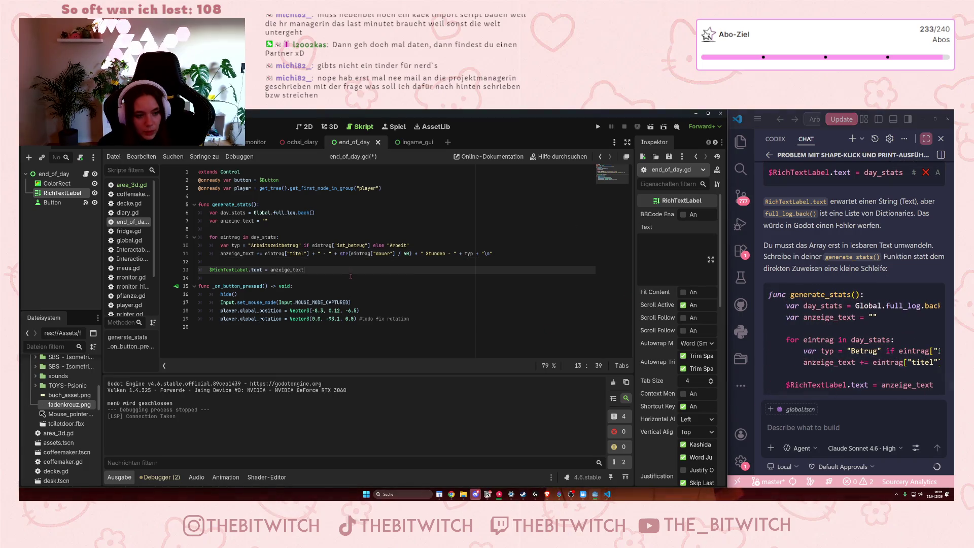
key("ctrl+s")
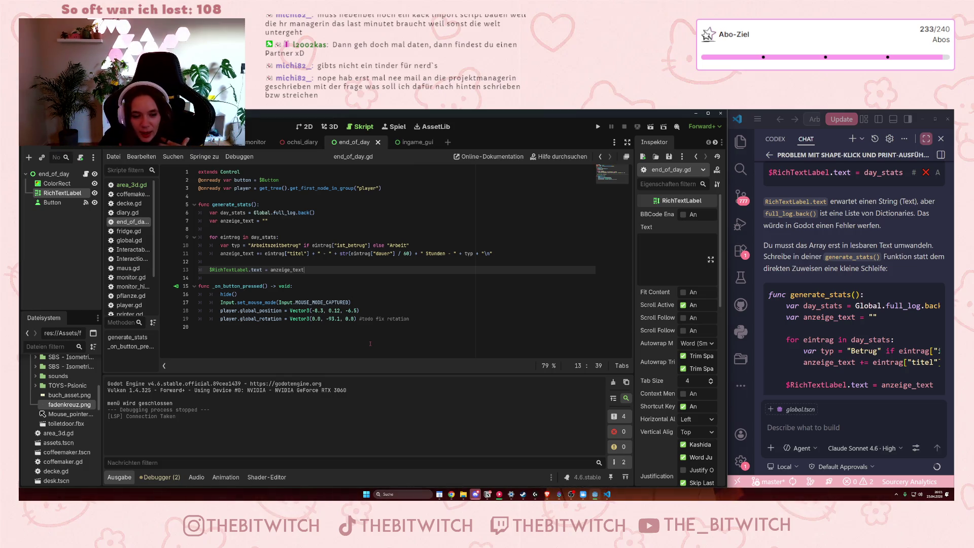
key("F5")
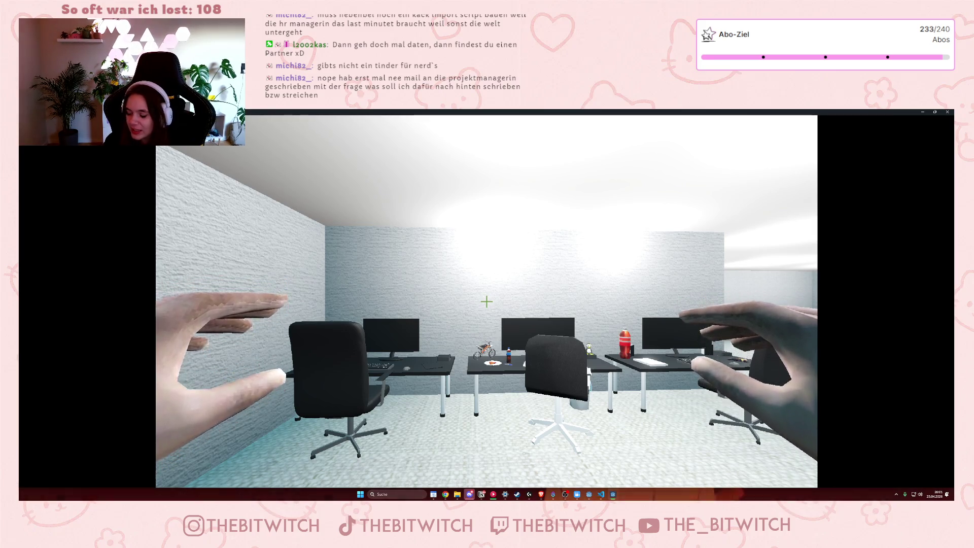
Walk to the lounge sofa, sleep to end the day, and close the game window.
key("s")
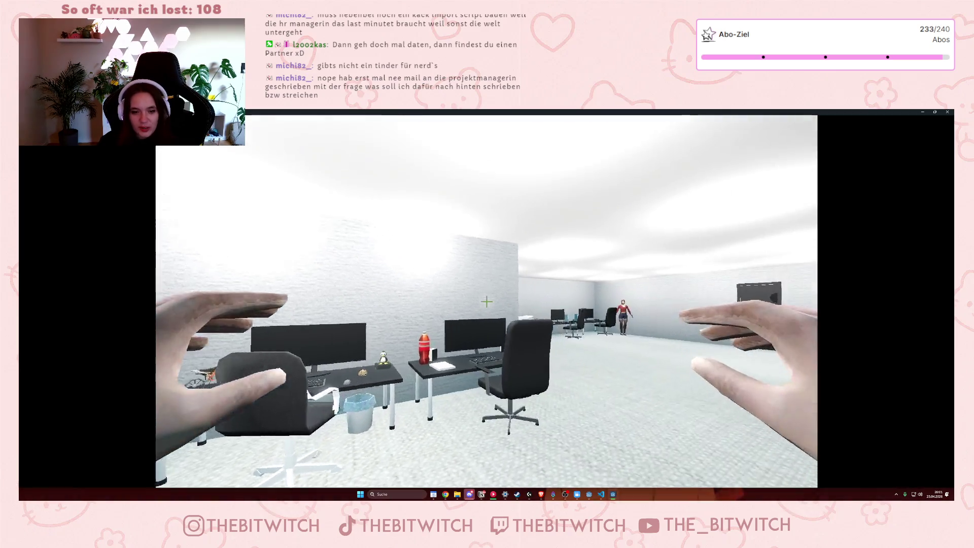
key("w")
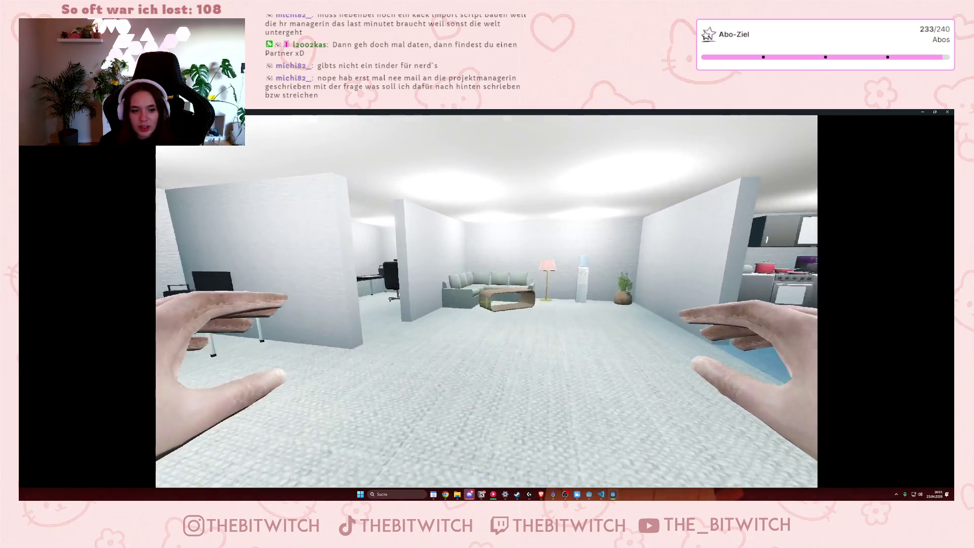
key("w")
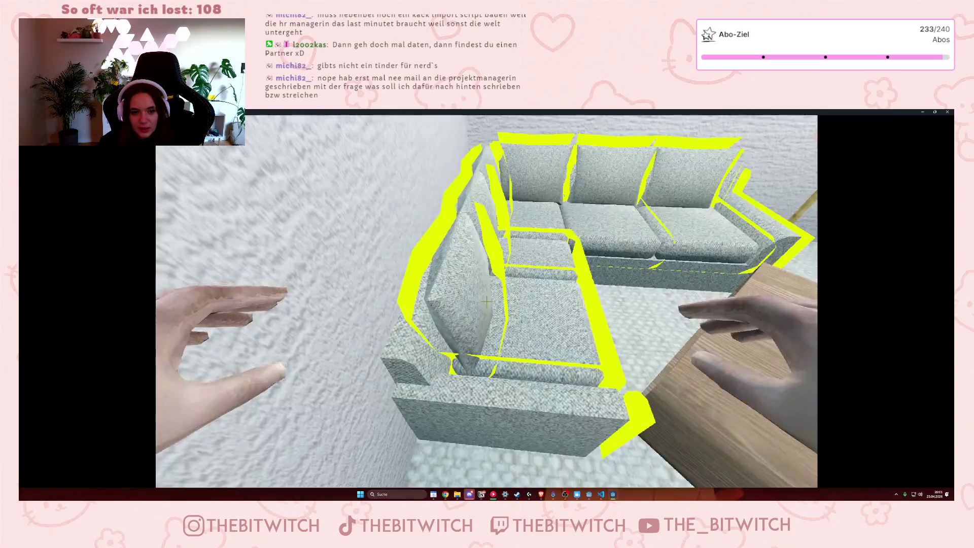
left_click(486, 301)
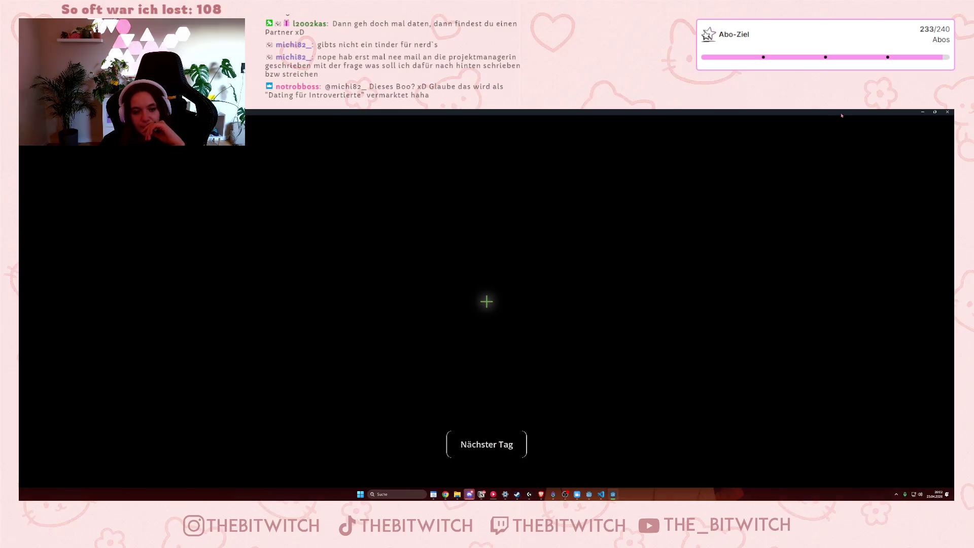
left_click(947, 112)
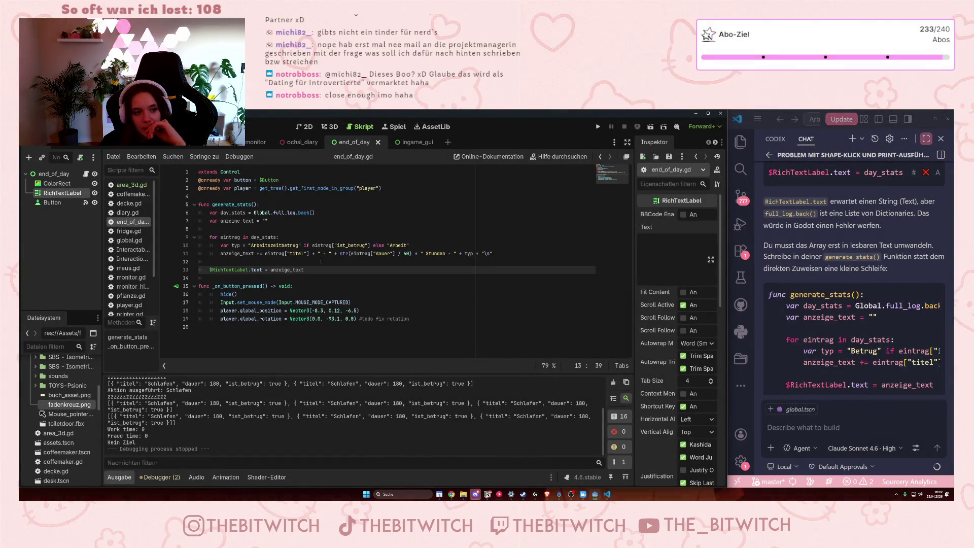
Review the empty line 12 and the hide() line in end_of_day.gd, then open the main office scene.
left_click(320, 261)
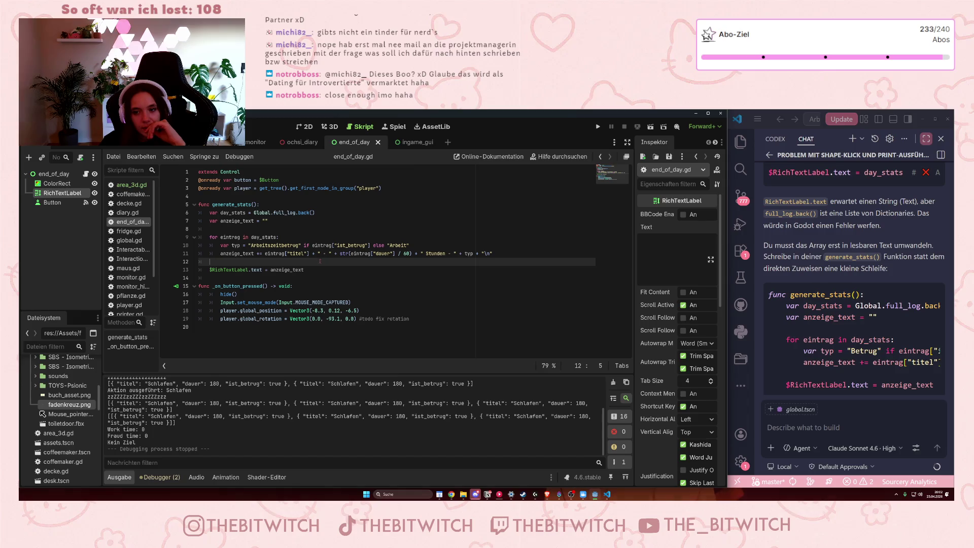
scroll(871, 294, "down", 2)
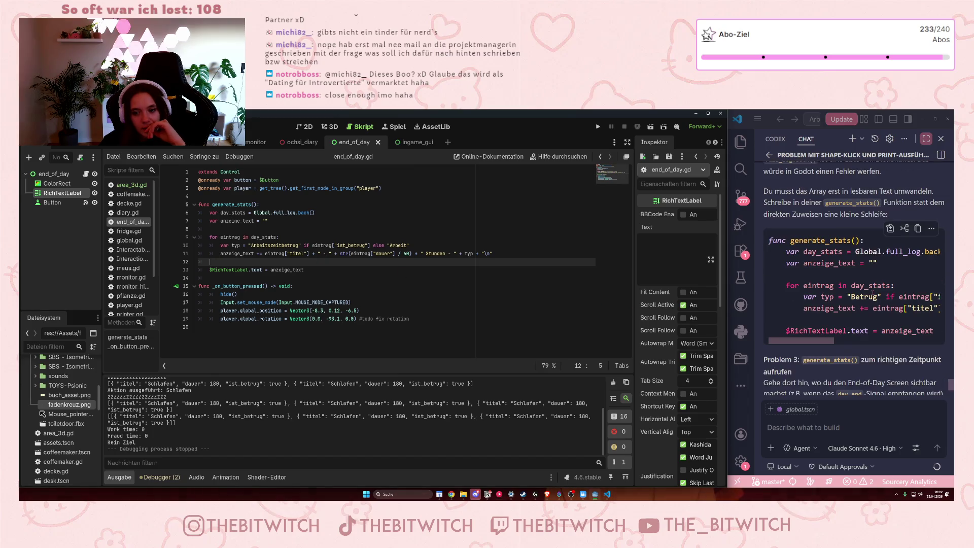
scroll(873, 293, "down", 1)
scroll(873, 292, "down", 2)
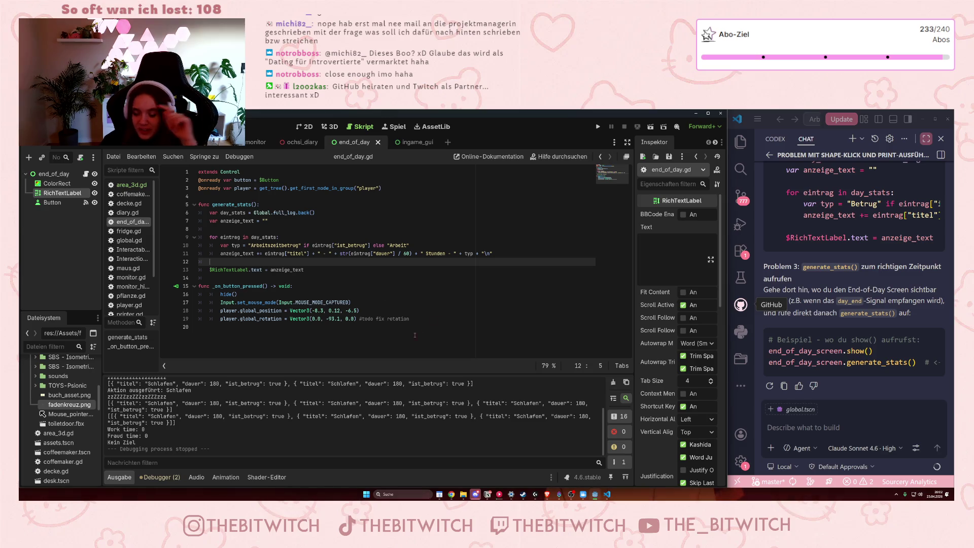
left_click(386, 294)
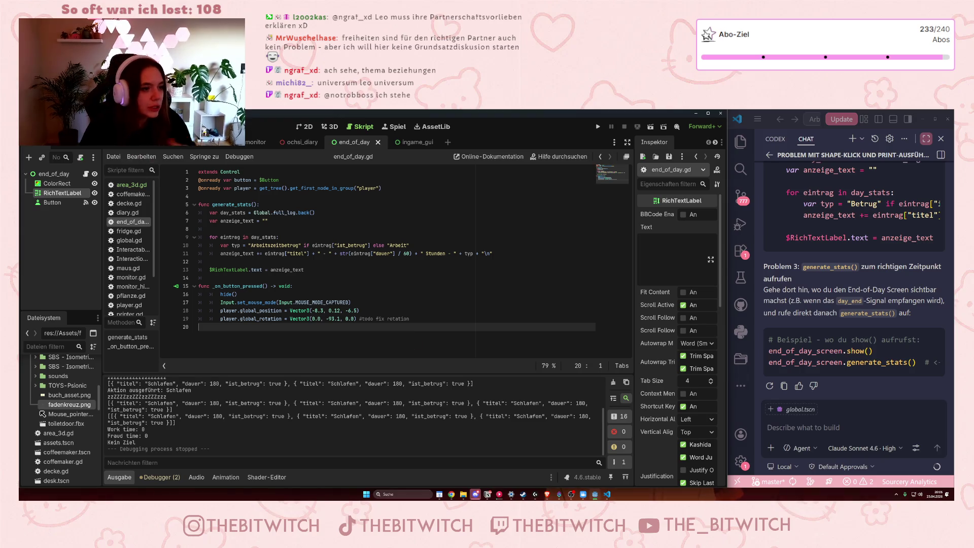
left_click(223, 142)
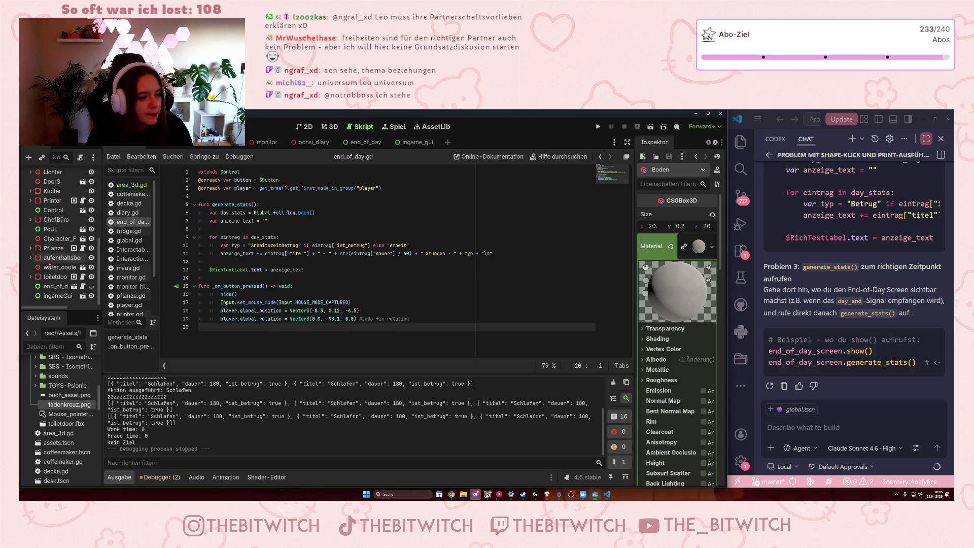
Set the end_of_day node's Z Index to 2, save the scene, and run the game again.
left_click(60, 294)
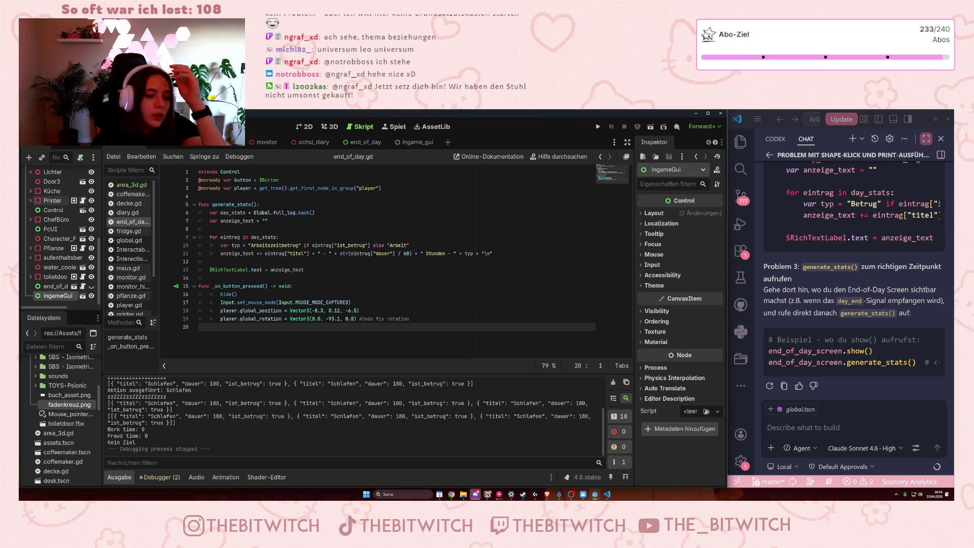
left_click(55, 286)
left_click(654, 322)
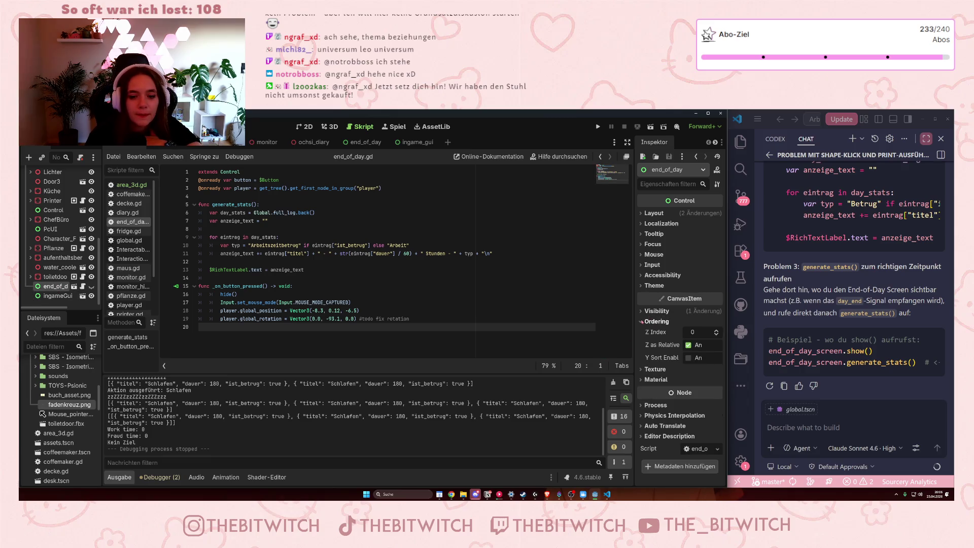
left_click(241, 294)
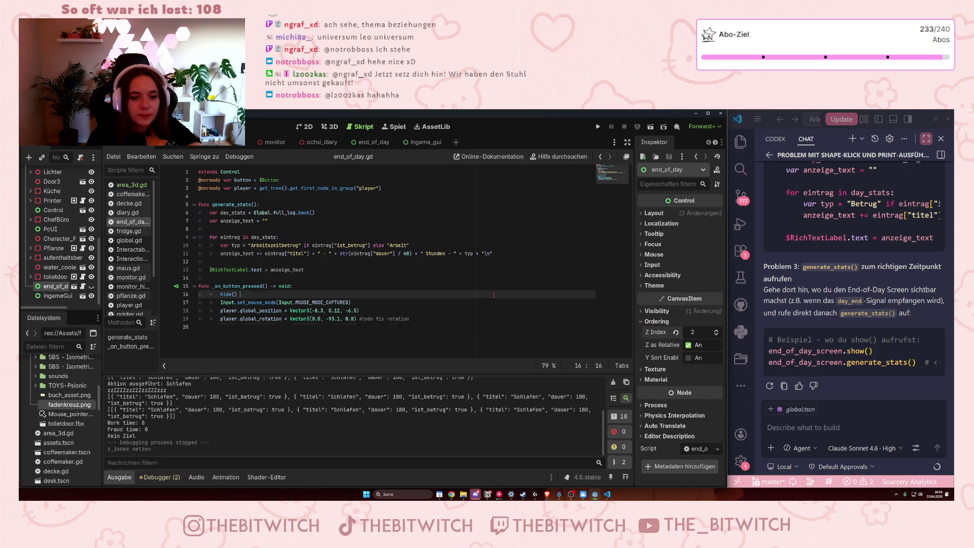
key("ctrl+s")
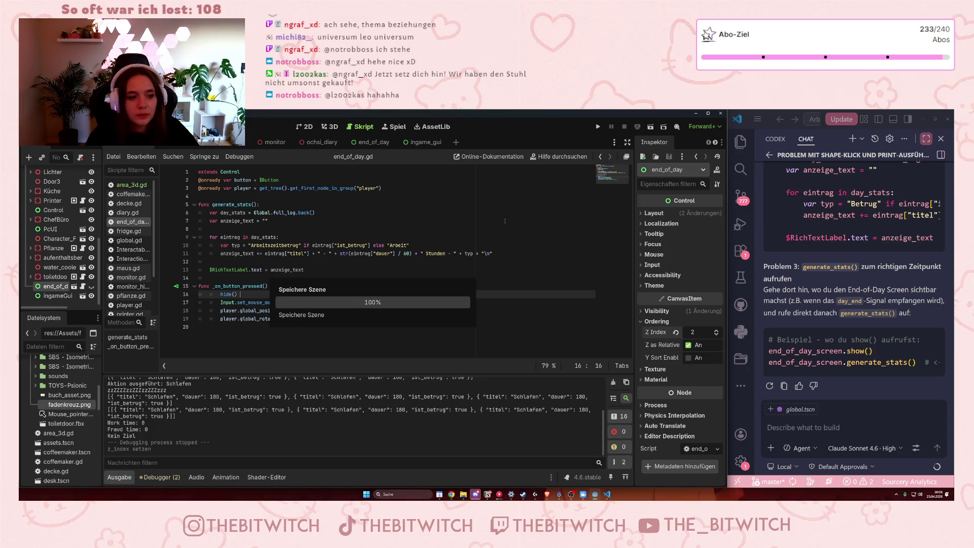
left_click(598, 127)
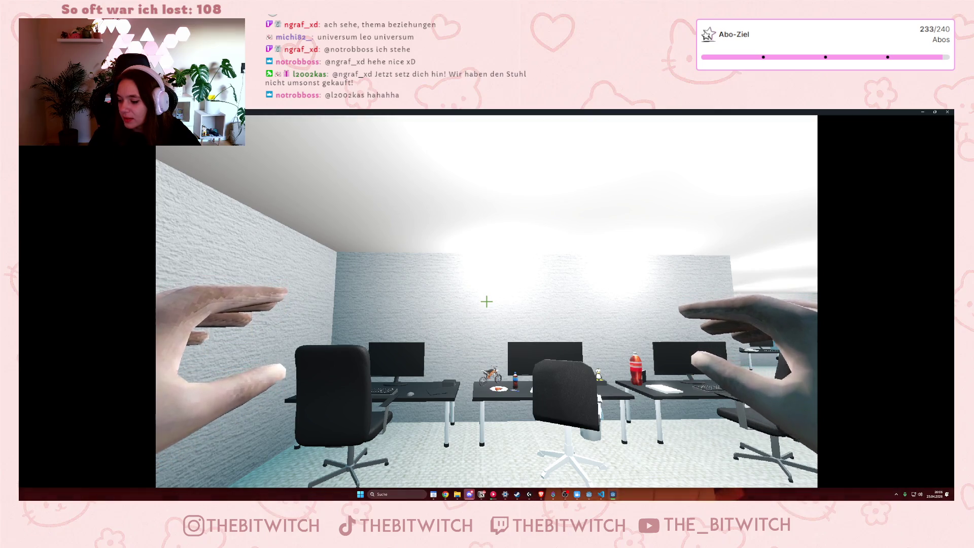
Walk through the office to the lounge sofa, sleep to end the day, and close the game.
key("w")
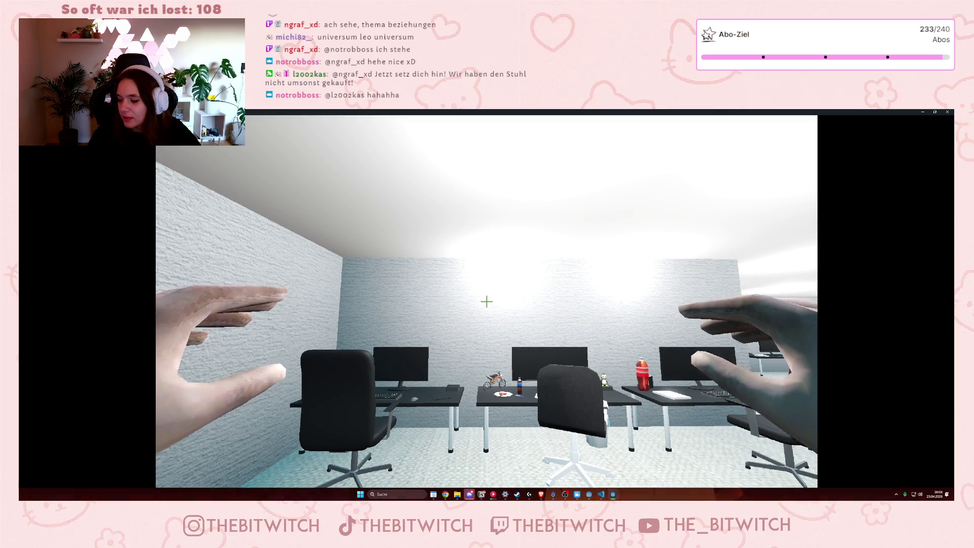
mouse_move(486, 302)
key("w")
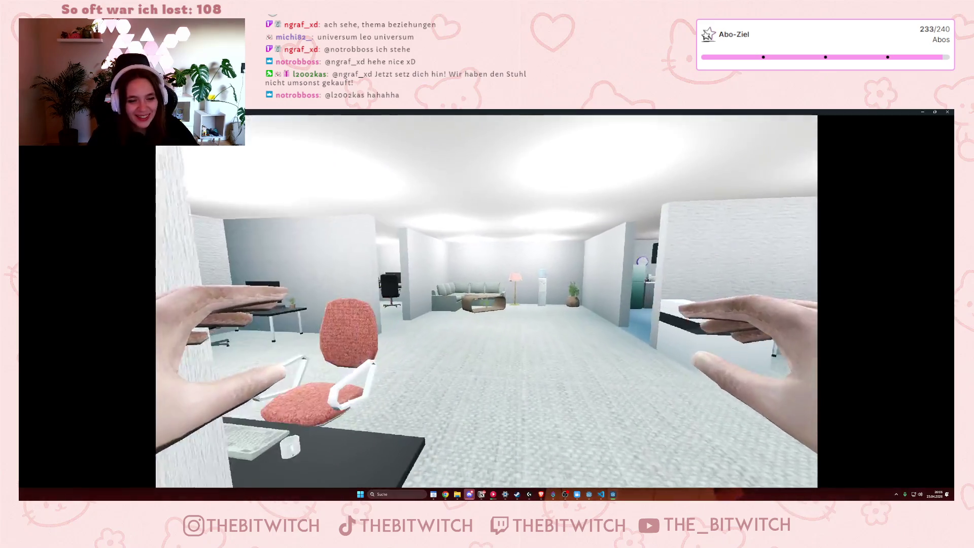
key("w")
key("w")
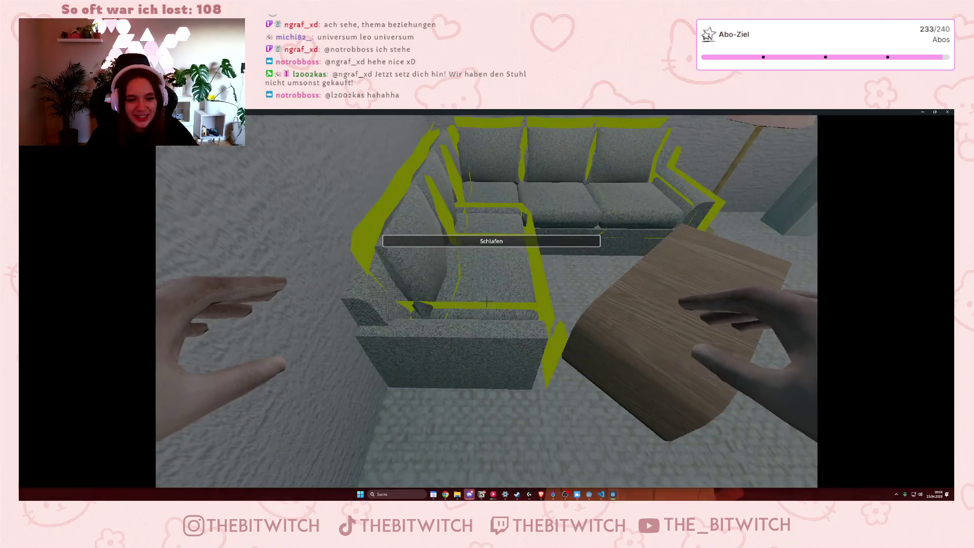
left_click(486, 303)
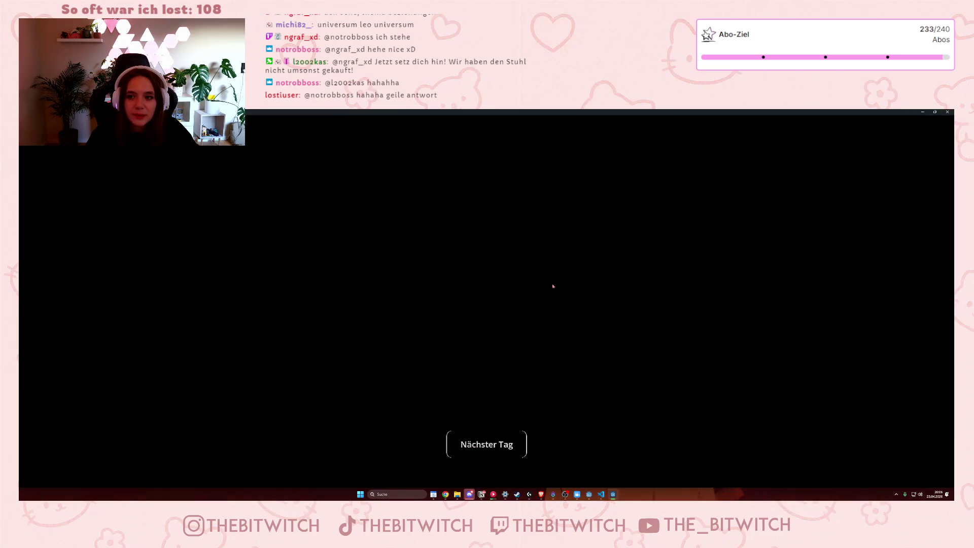
left_click(948, 112)
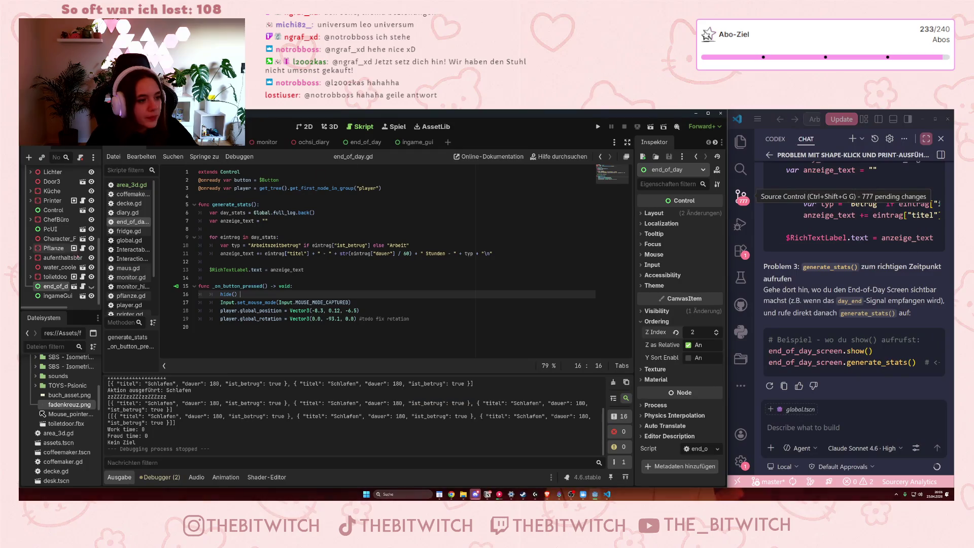
Switch between the ingame_gui and end_of_day scene tabs, relaunch, sleep on the sofa again, and close the game.
left_click(415, 142)
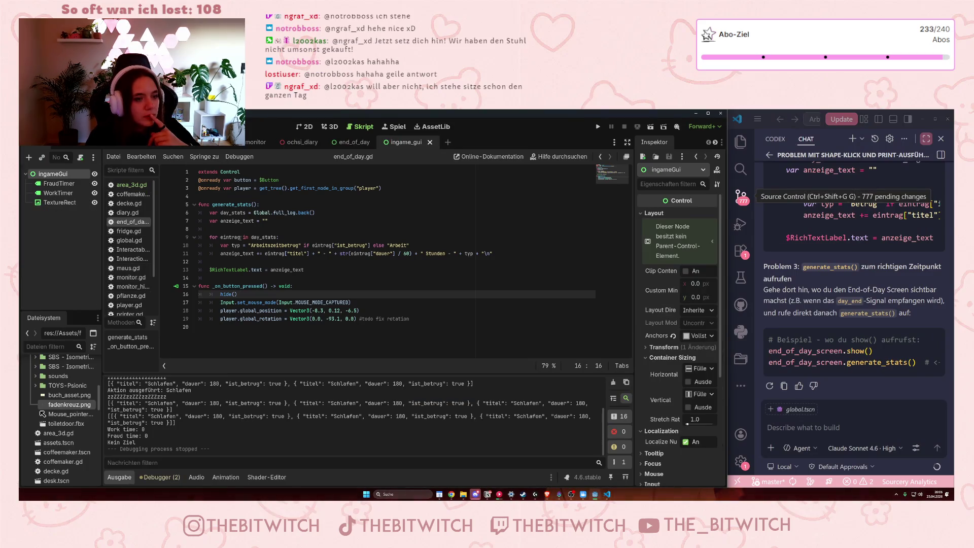
left_click(351, 142)
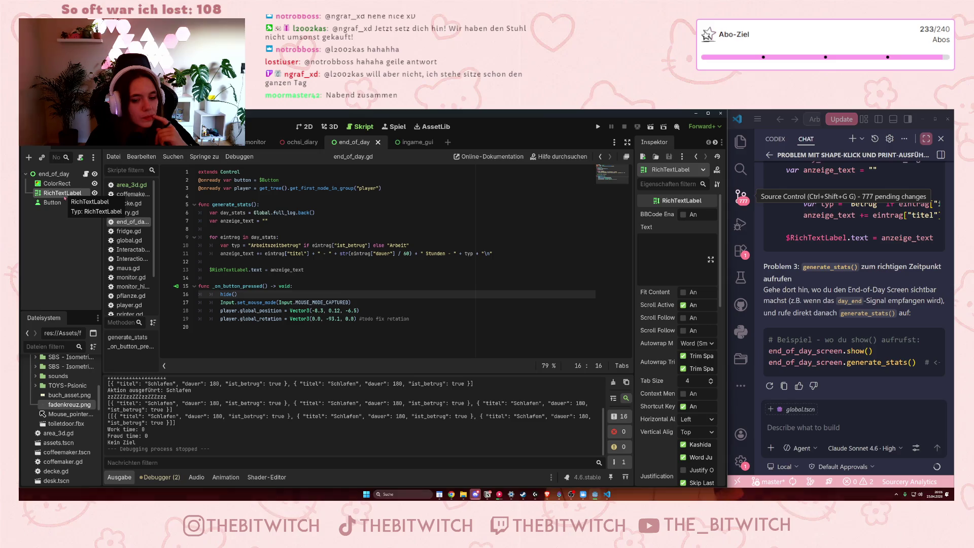
left_click(598, 128)
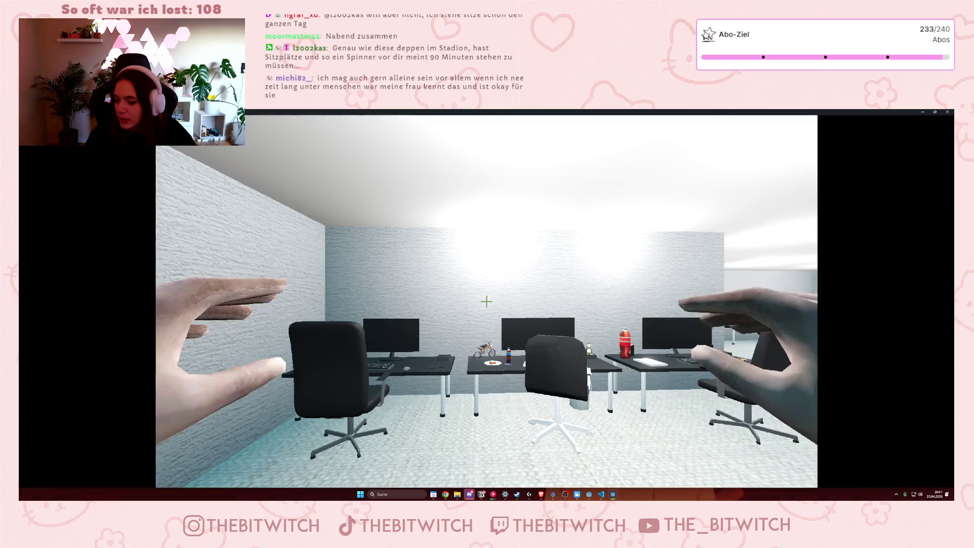
key("w")
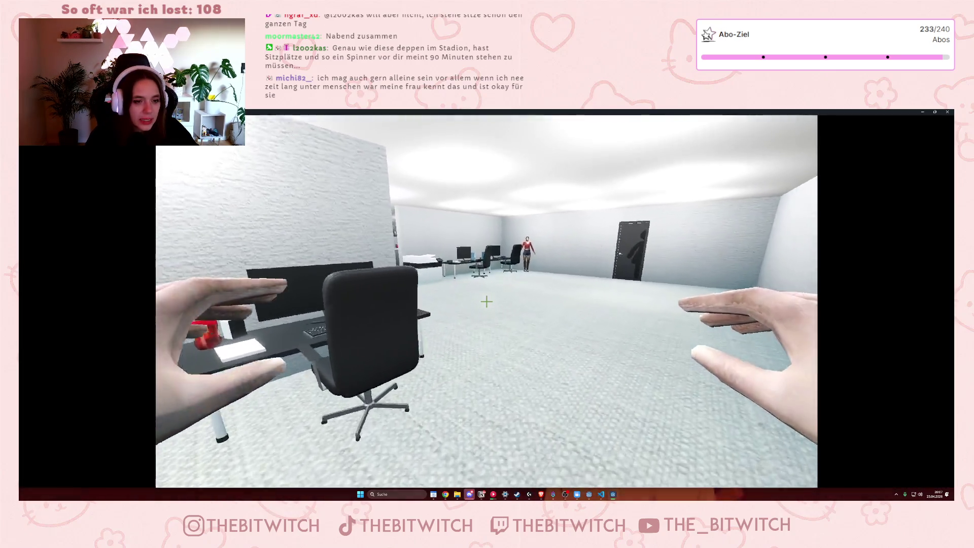
key("w")
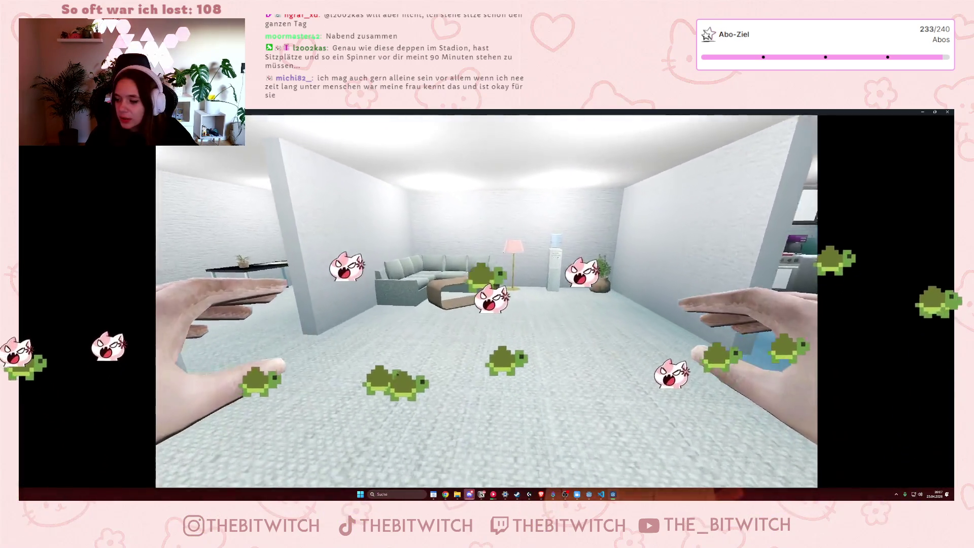
key("w")
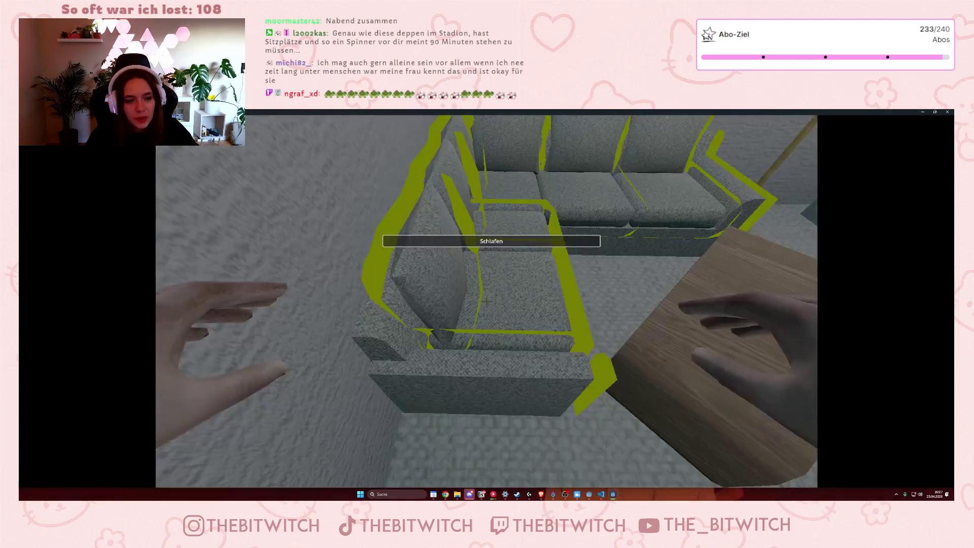
left_click(487, 300)
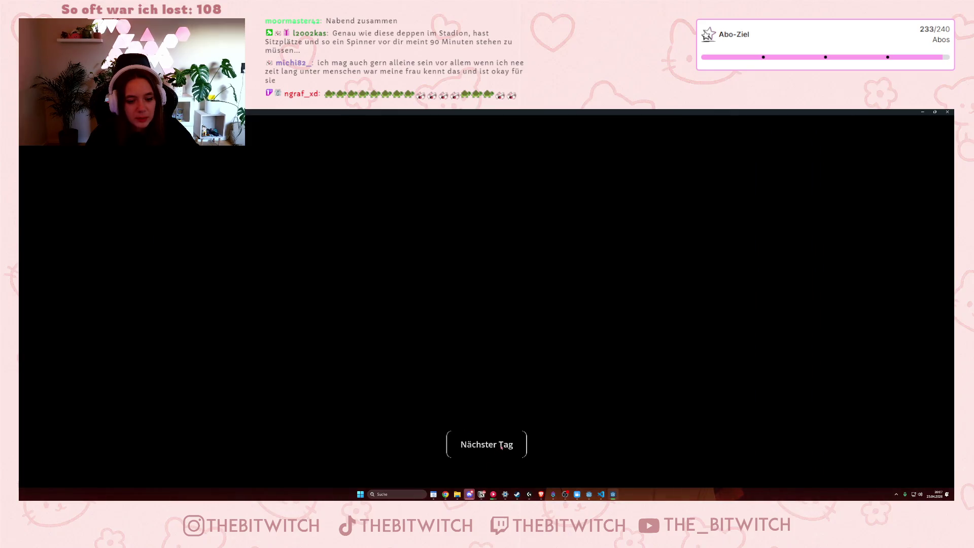
left_click(948, 113)
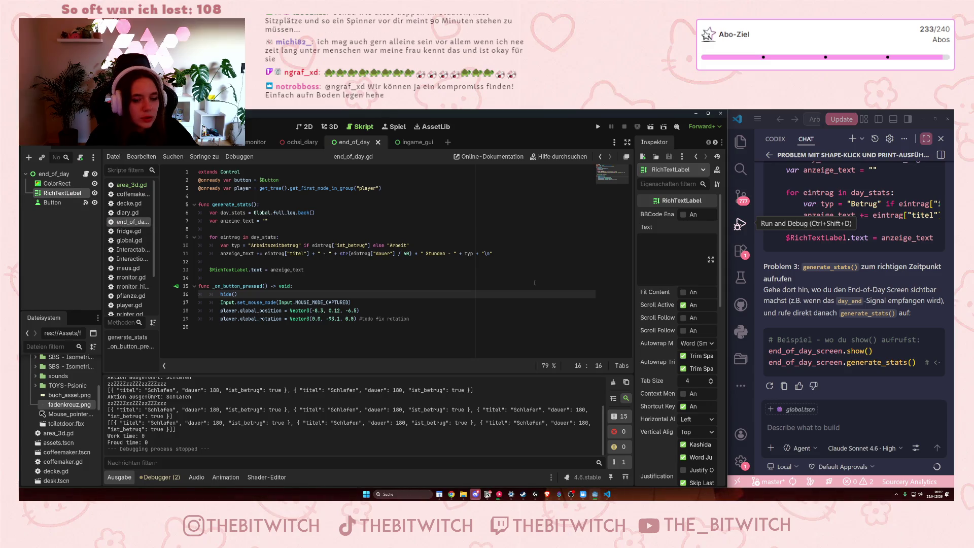
Tick the Default Color theme override on the RichTextLabel and save the end_of_day scene.
scroll(647, 299, "down", 6)
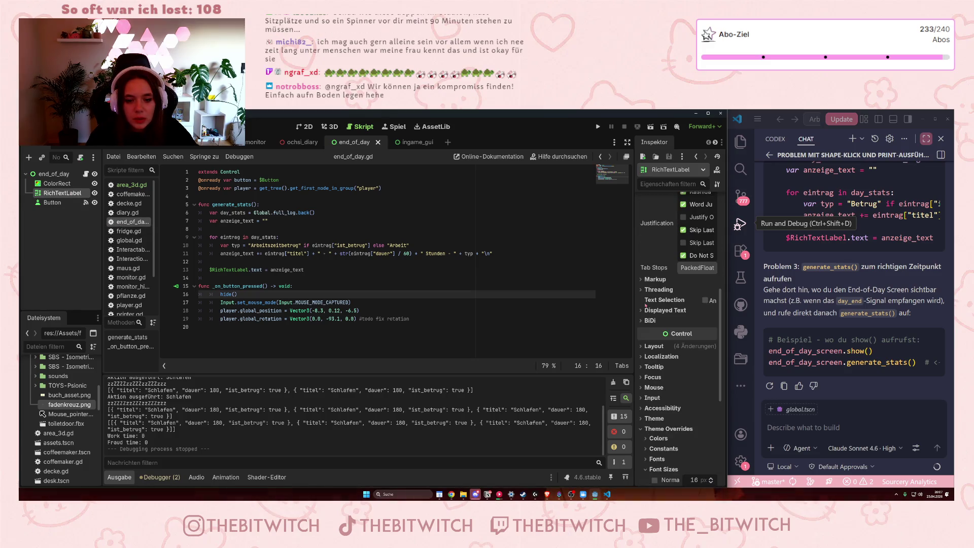
scroll(655, 307, "down", 4)
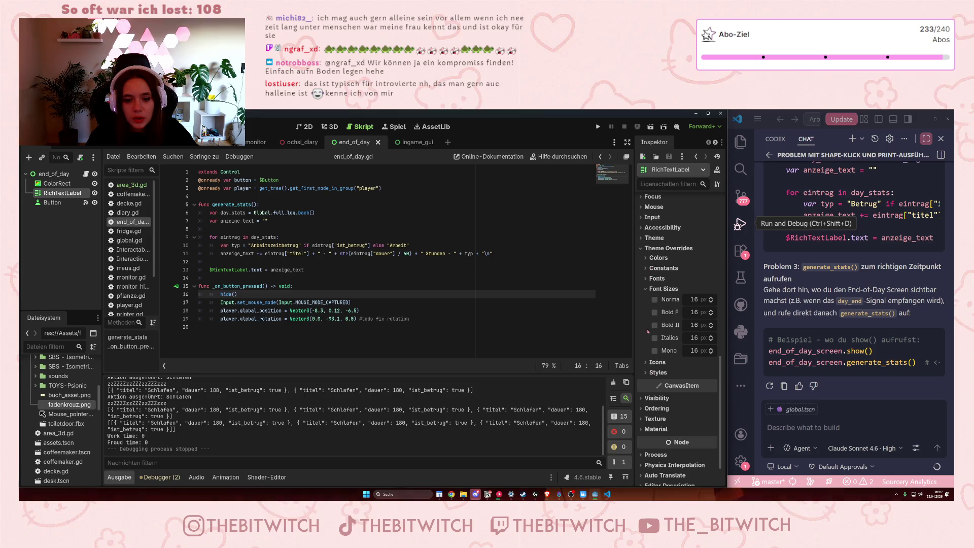
left_click(658, 257)
left_click(666, 269)
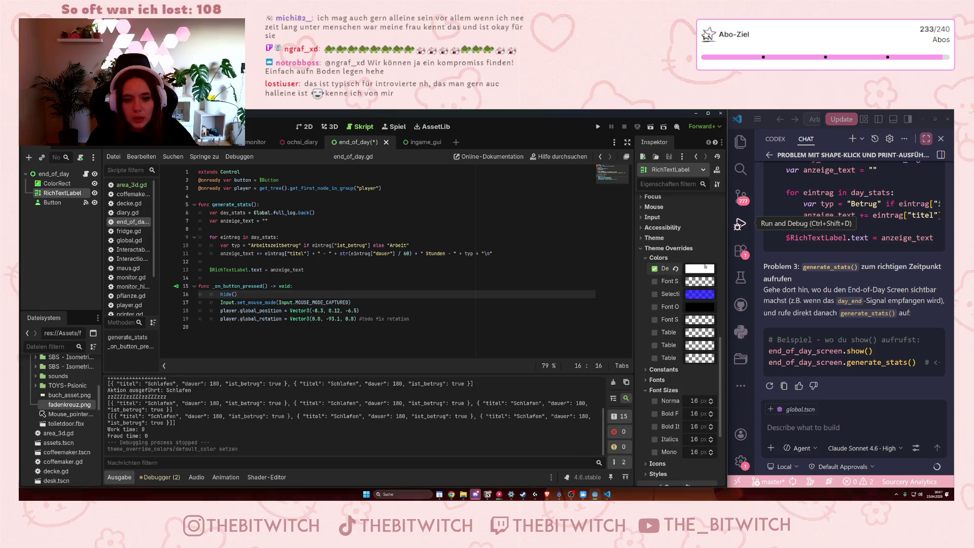
scroll(669, 284, "up", 1)
left_click(576, 280)
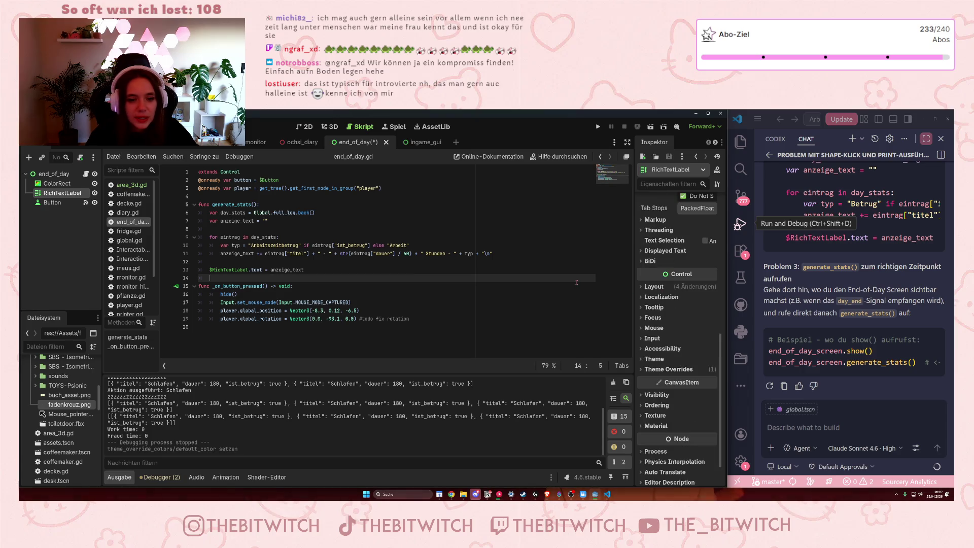
key("ctrl+s")
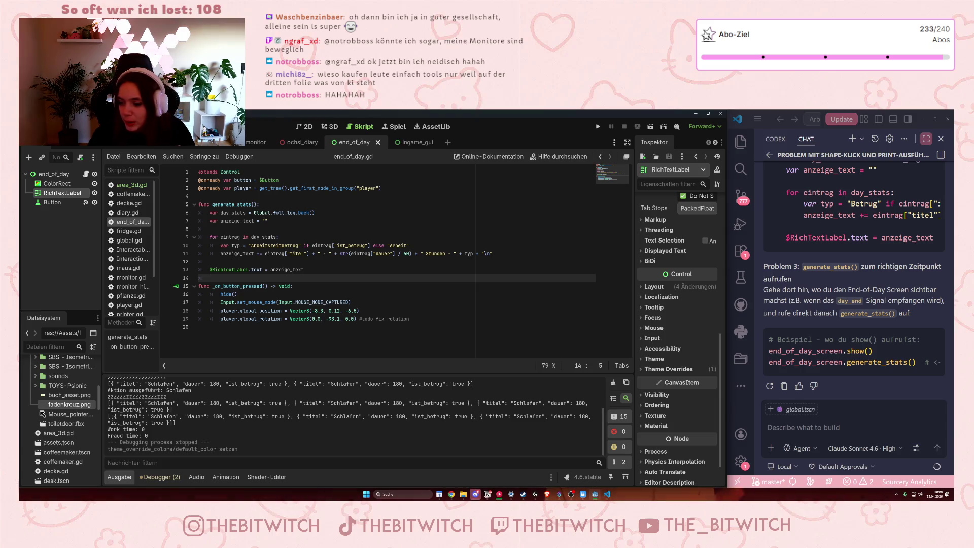
left_click(301, 285)
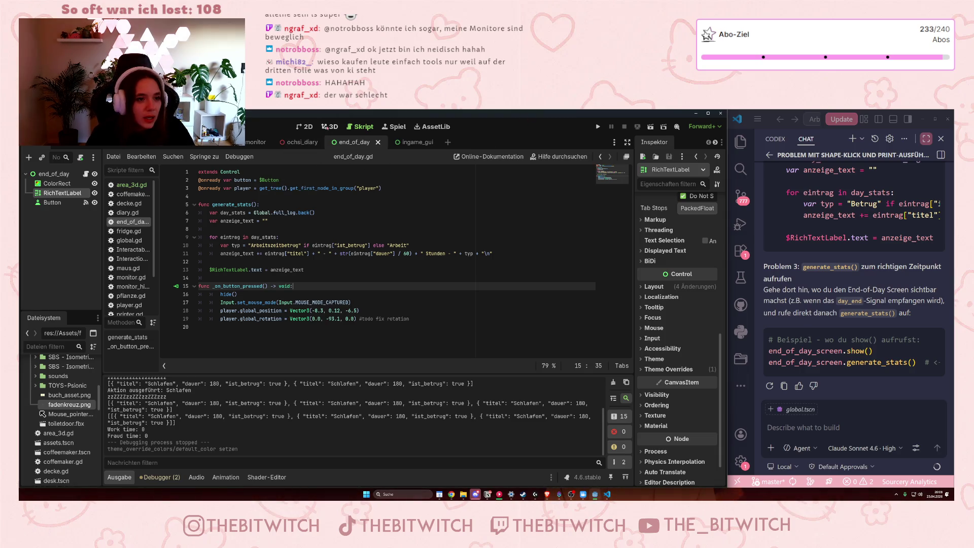
Switch to the 2D view and run the game in a small window beside the editor.
left_click(324, 126)
left_click(304, 126)
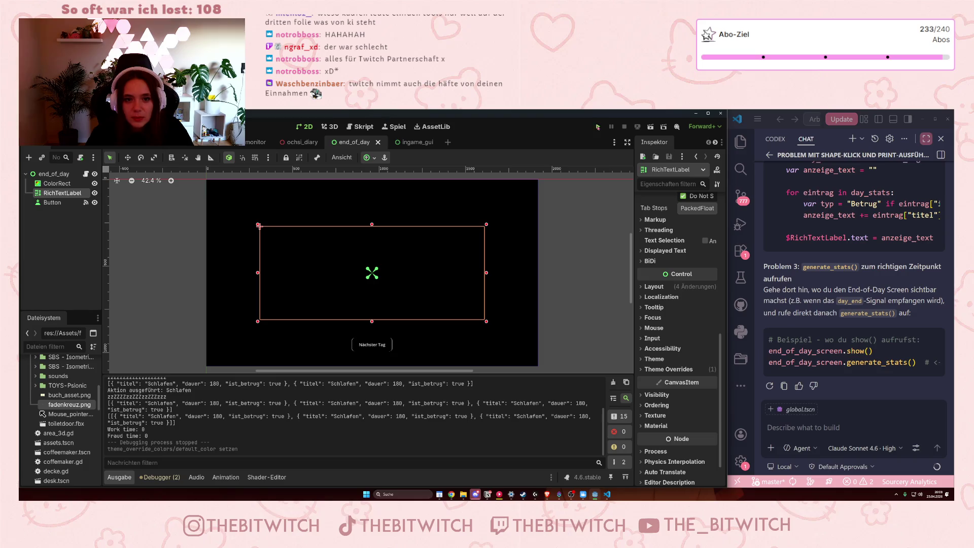
left_click(598, 126)
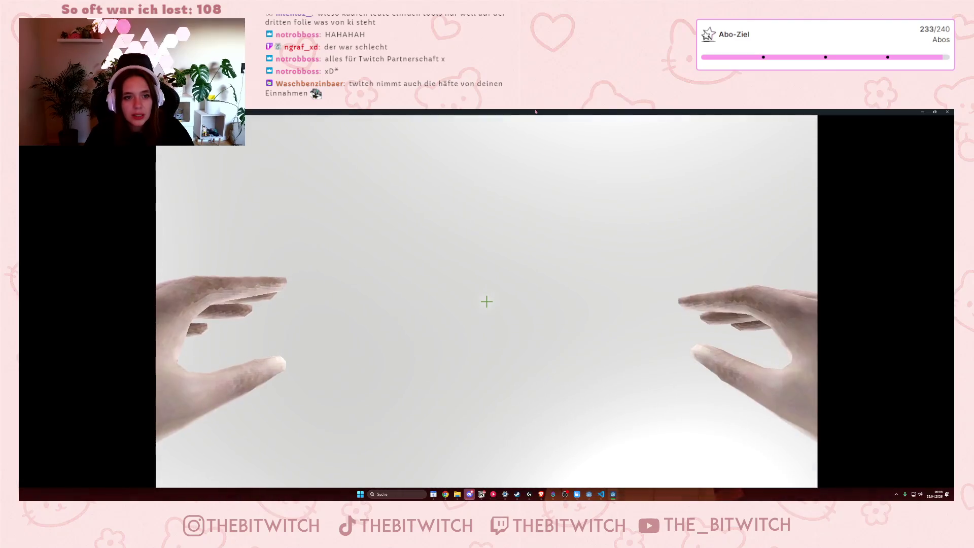
double_click(535, 111)
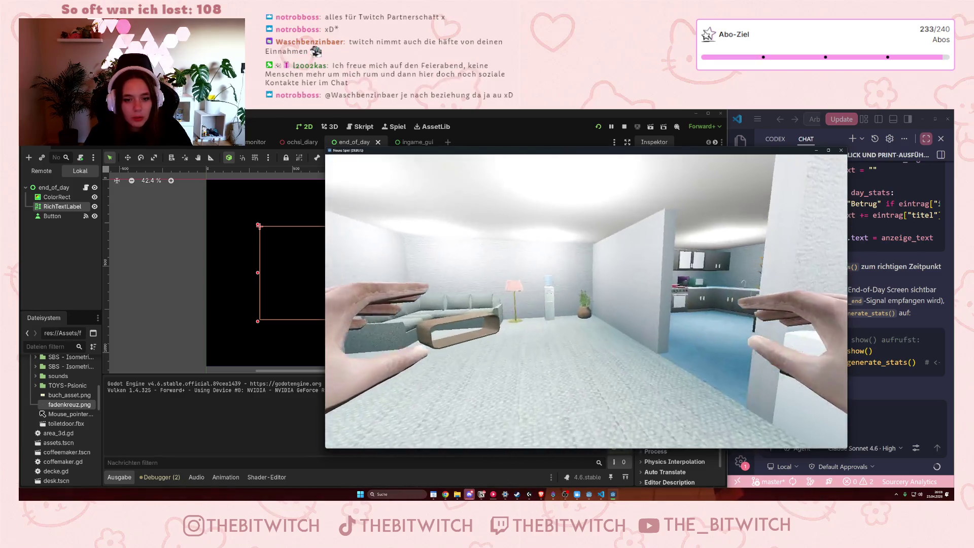
Walk to the couch and choose Schlafen to reach the Nächster Tag screen, then close the game.
key("w")
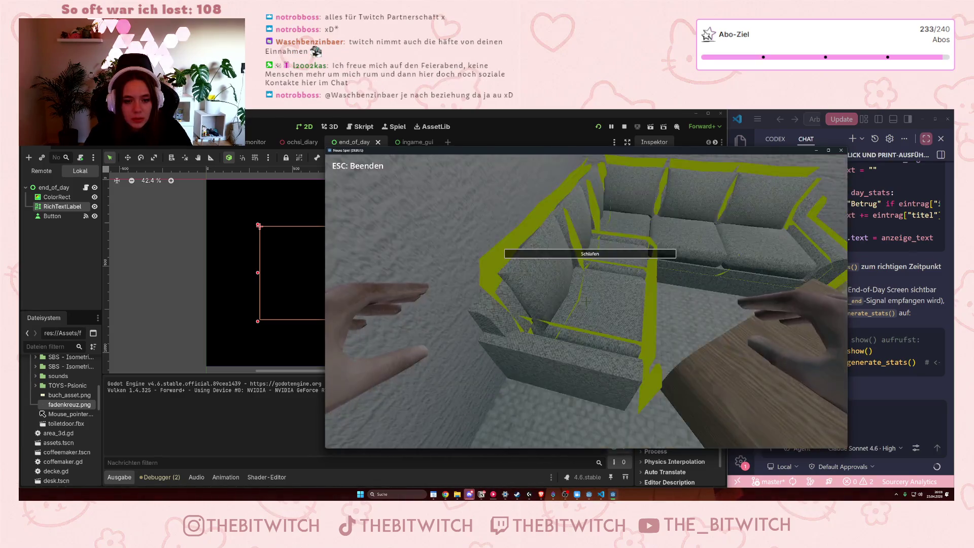
left_click(586, 302)
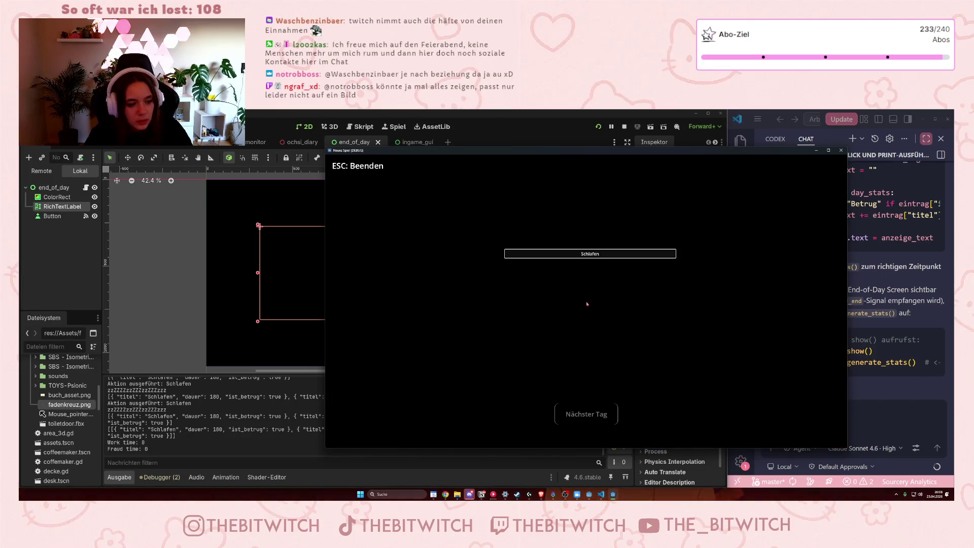
left_click(580, 264)
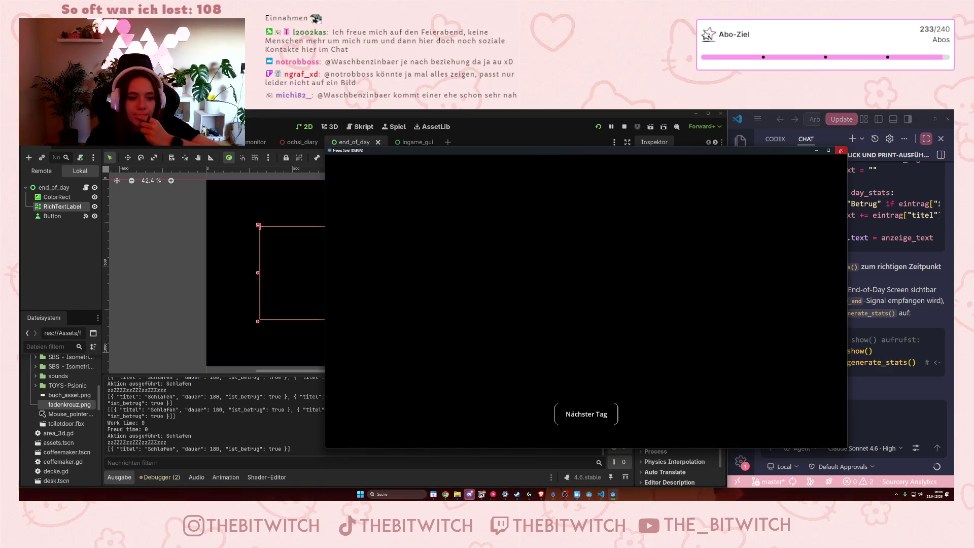
left_click(841, 150)
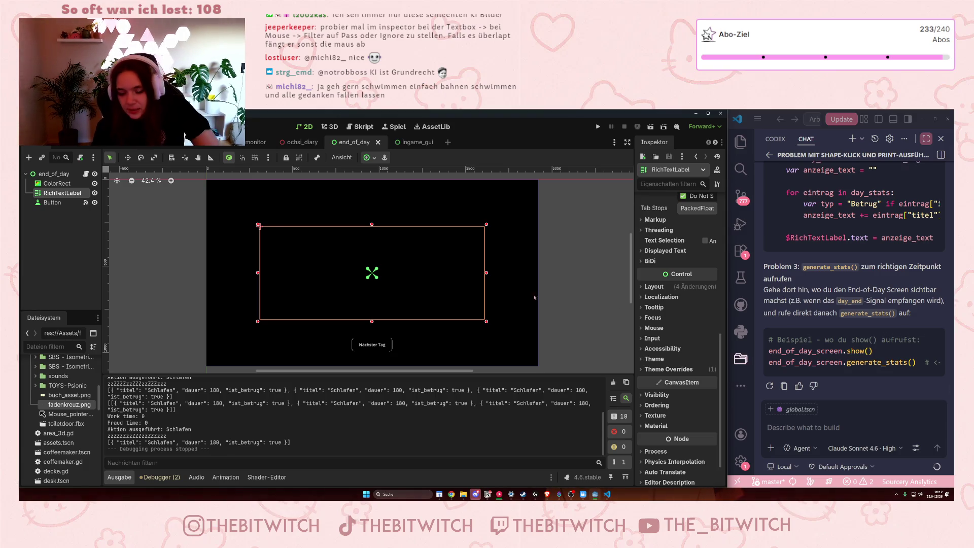
Widen the Inspector's property column so the RichTextLabel property names are fully readable.
scroll(658, 322, "up", 5)
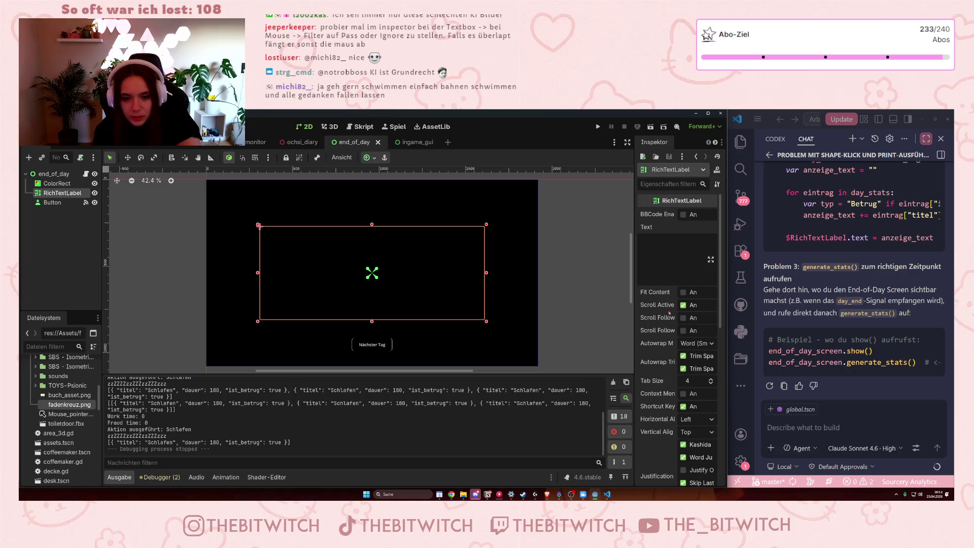
scroll(648, 349, "down", 4)
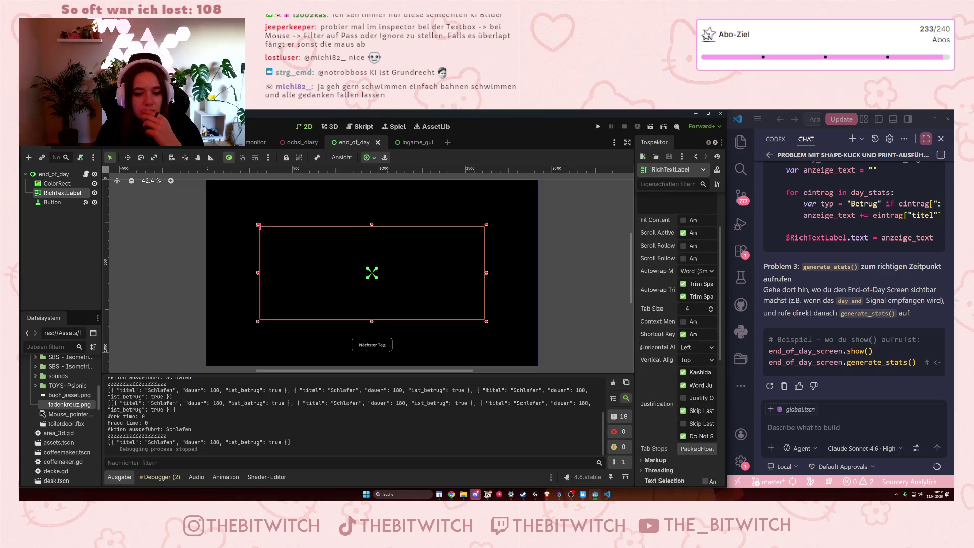
scroll(651, 354, "down", 4)
scroll(652, 354, "down", 4)
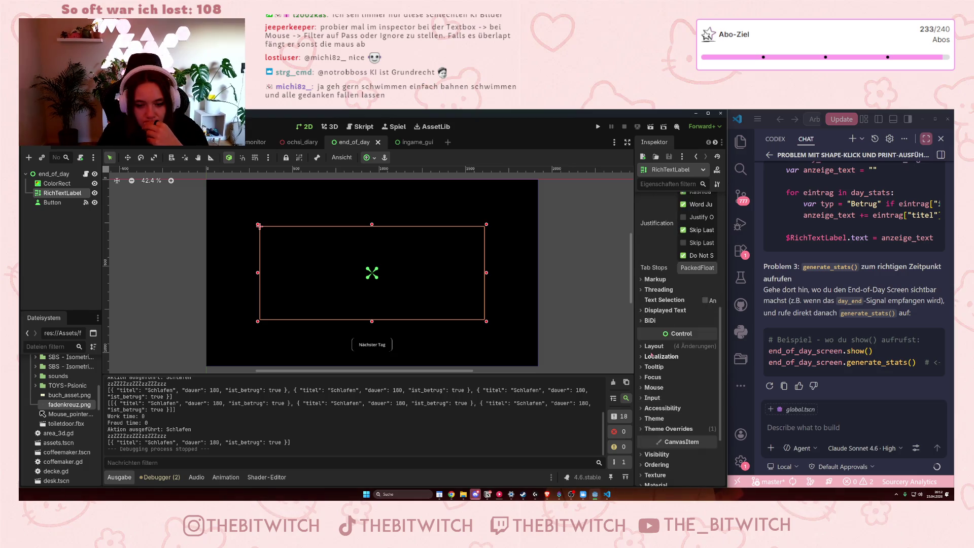
scroll(652, 361, "down", 1)
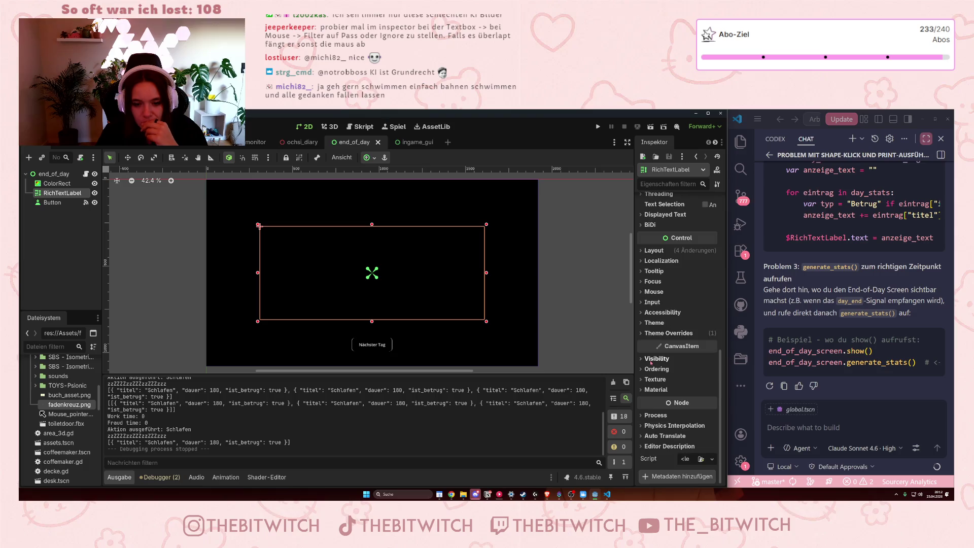
scroll(647, 369, "up", 3)
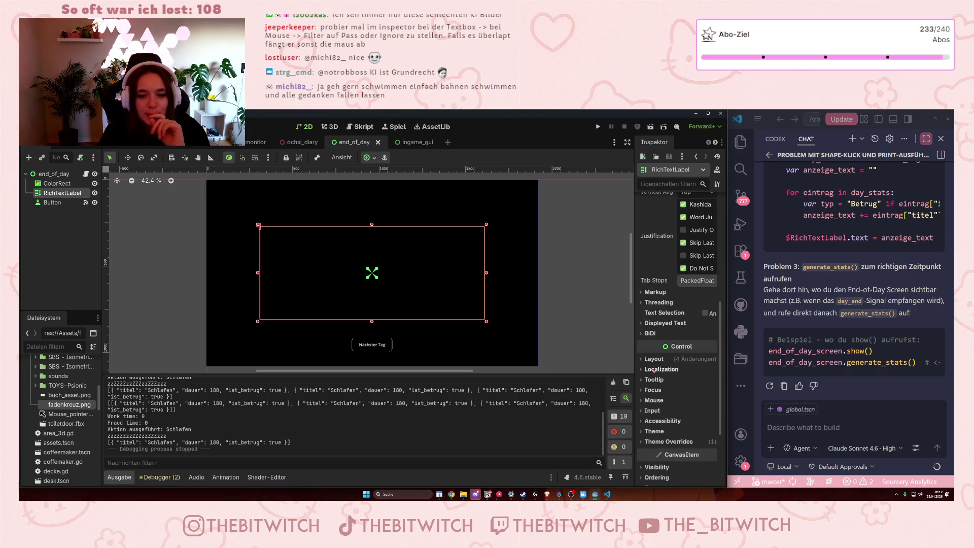
scroll(671, 373, "up", 7)
scroll(671, 373, "up", 4)
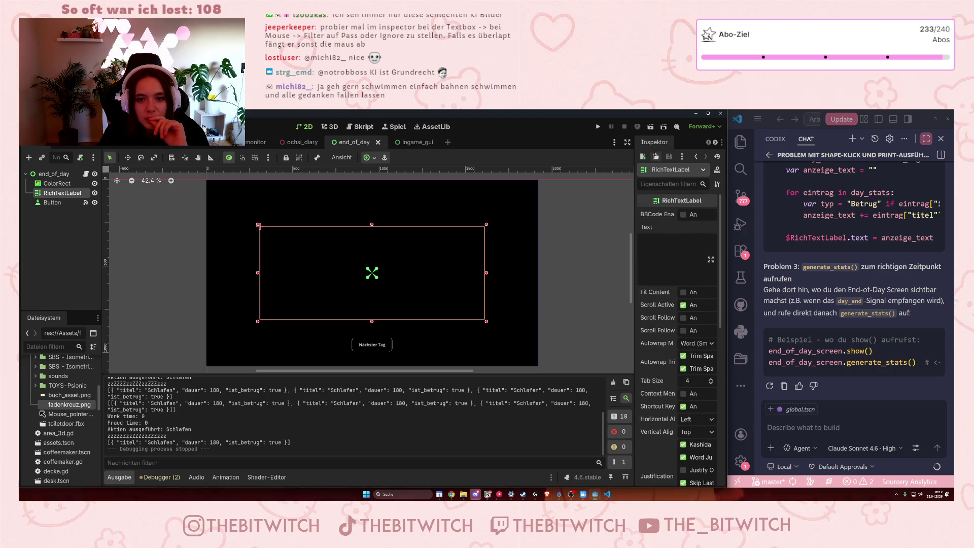
mouse_move(635, 160)
left_mouse_down()
mouse_move(586, 160)
mouse_move(626, 163)
left_mouse_up()
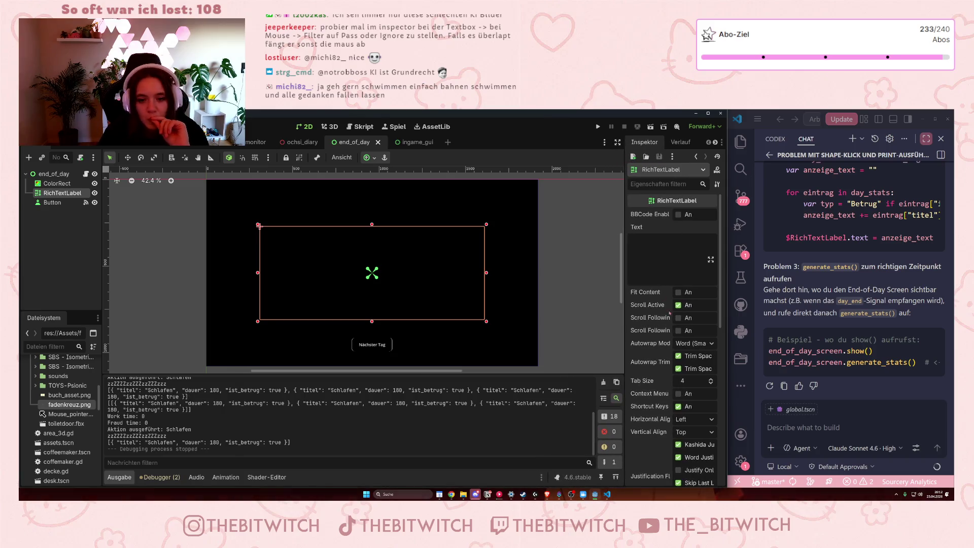
Set the RichTextLabel's Mouse Filter to Pass.
scroll(668, 345, "down", 4)
scroll(668, 345, "down", 3)
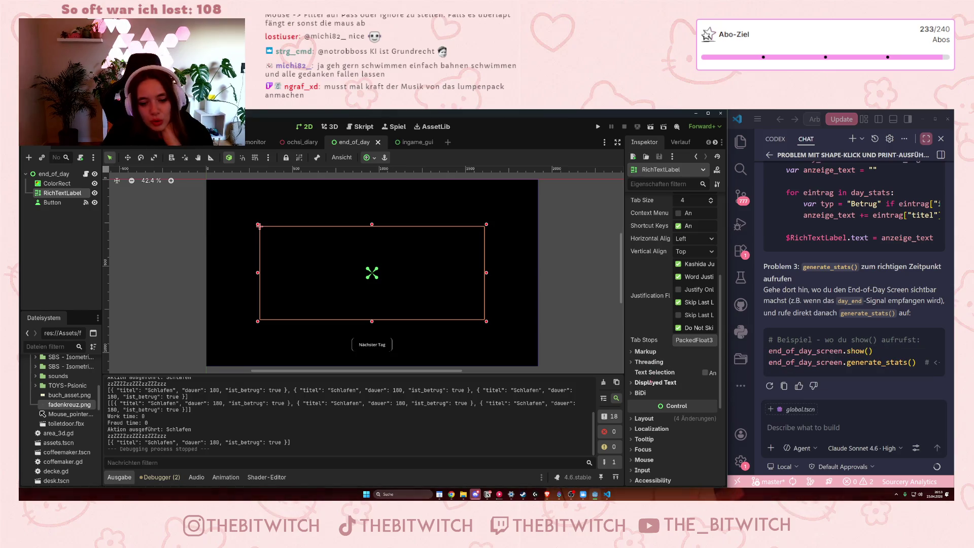
scroll(651, 383, "down", 2)
left_click(633, 424)
scroll(654, 412, "down", 2)
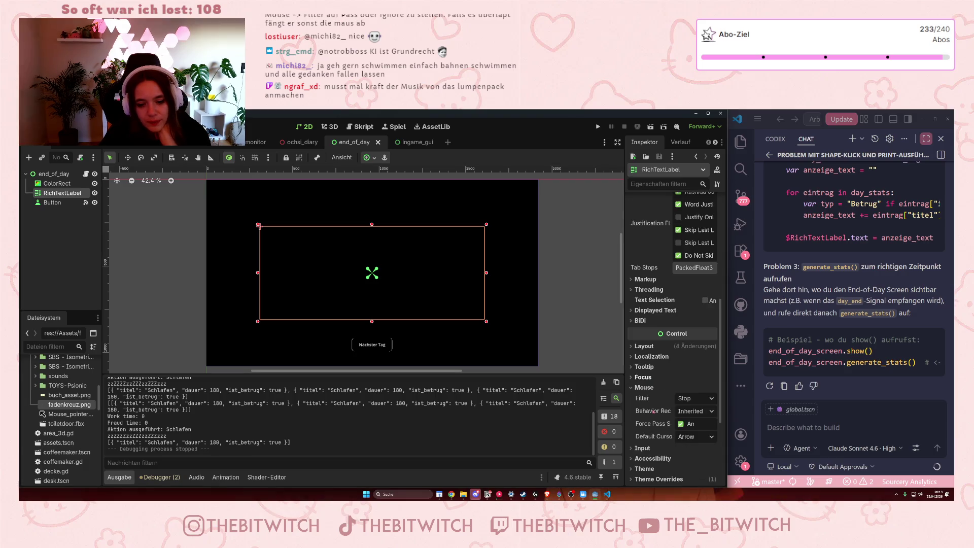
left_click(691, 399)
left_click(704, 423)
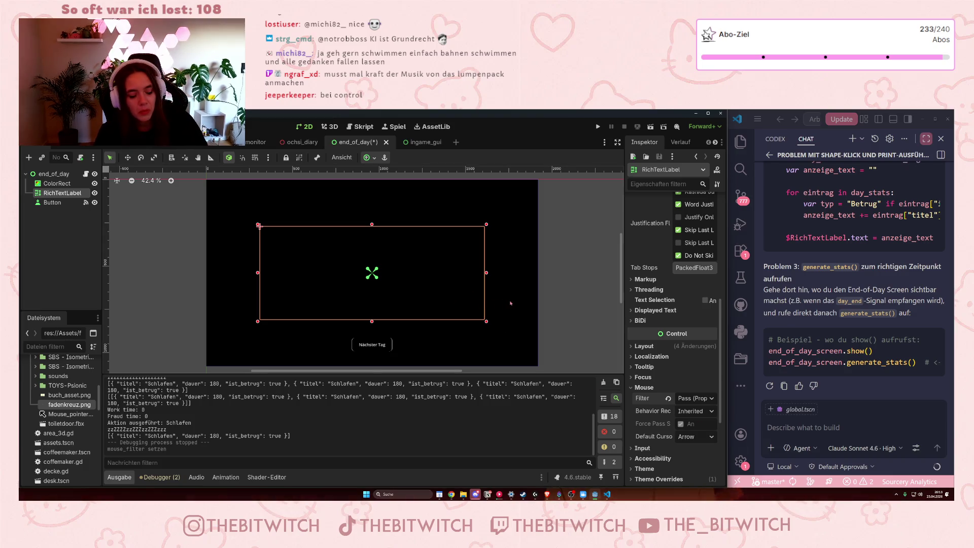
Save the end_of_day scene and launch the game, walking toward the sofa.
left_click(511, 303)
key("ctrl+s")
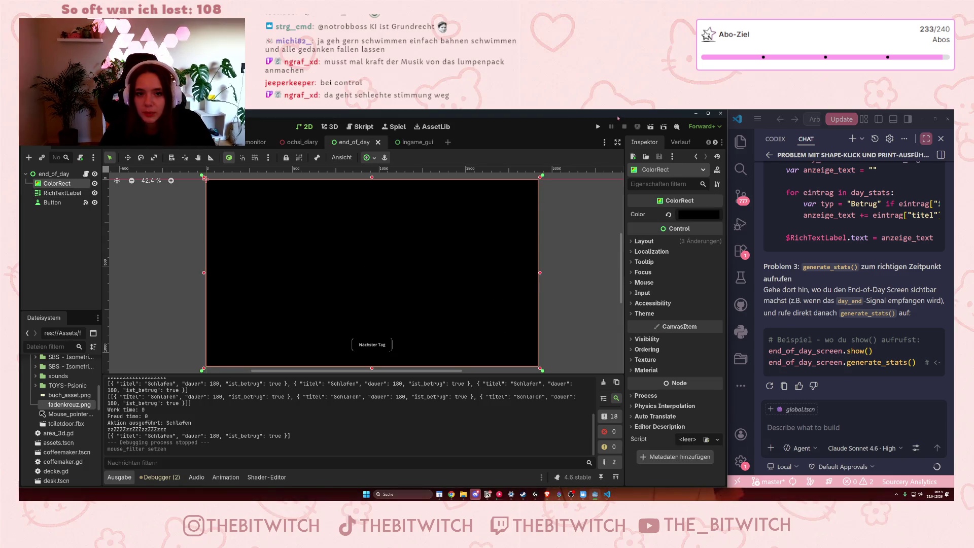
left_click(599, 128)
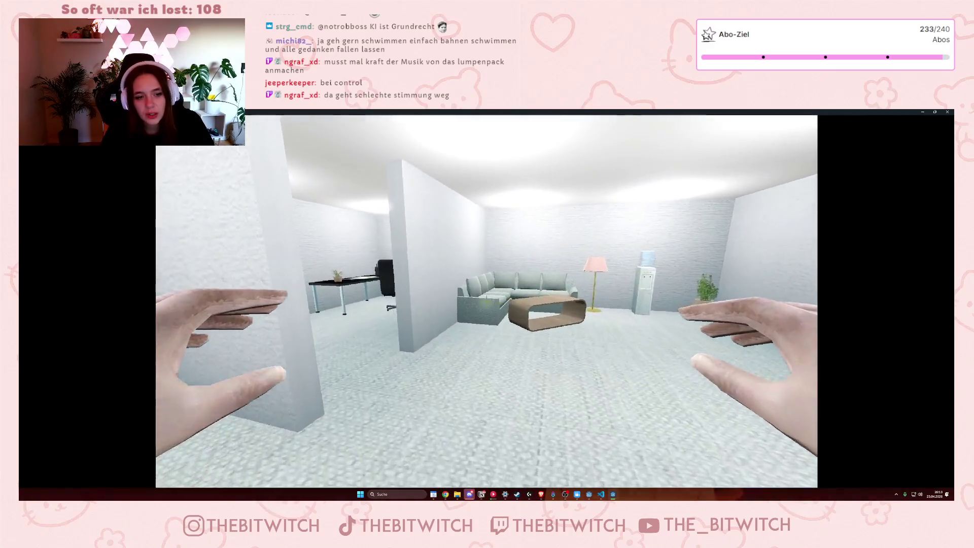
key("w")
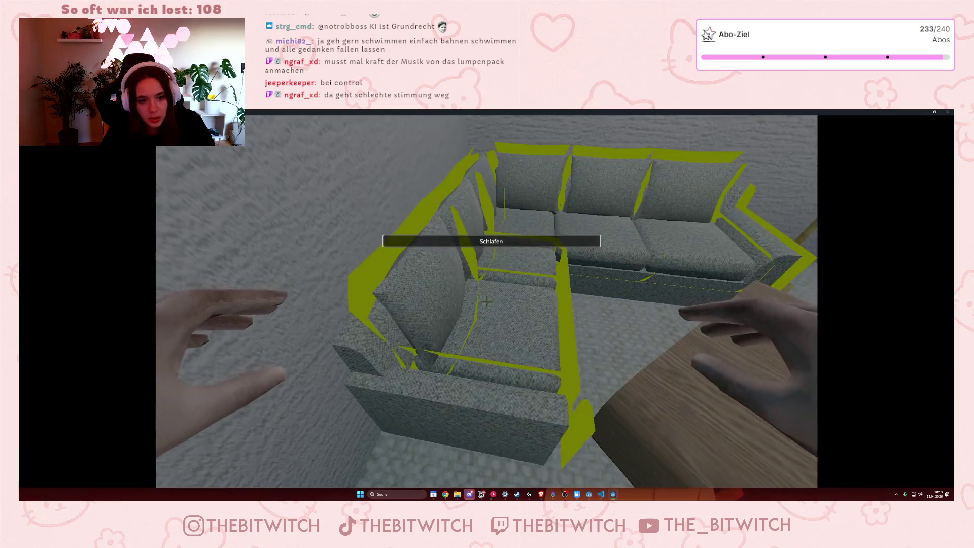
Sleep on the sofa to reach Nächster Tag, close the game, and reopen end_of_day.gd inside generate_stats.
key("e")
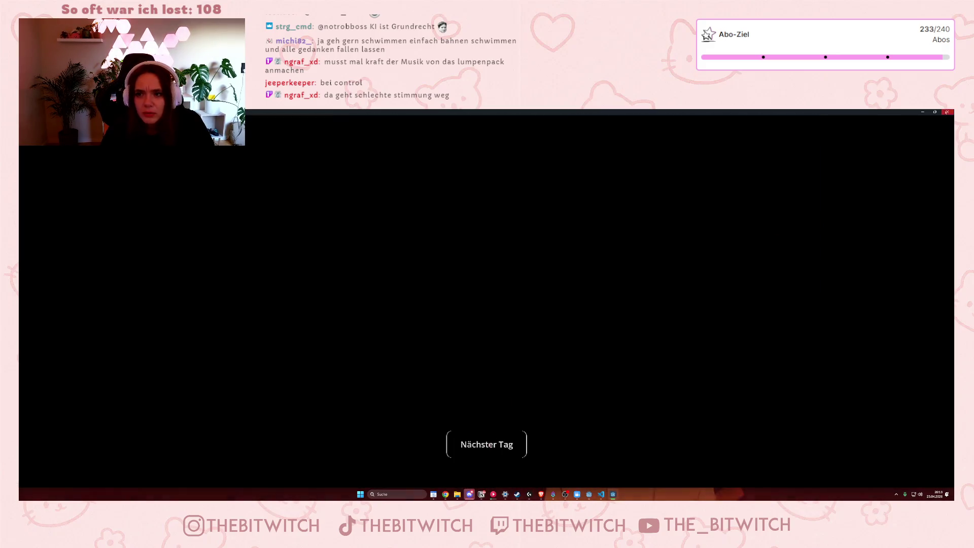
left_click(948, 112)
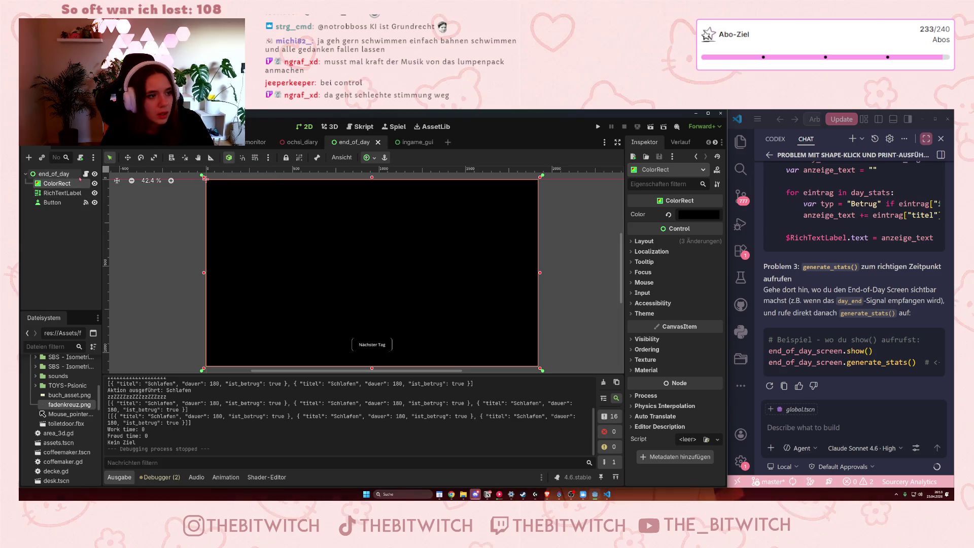
left_click(86, 174)
left_click(310, 259)
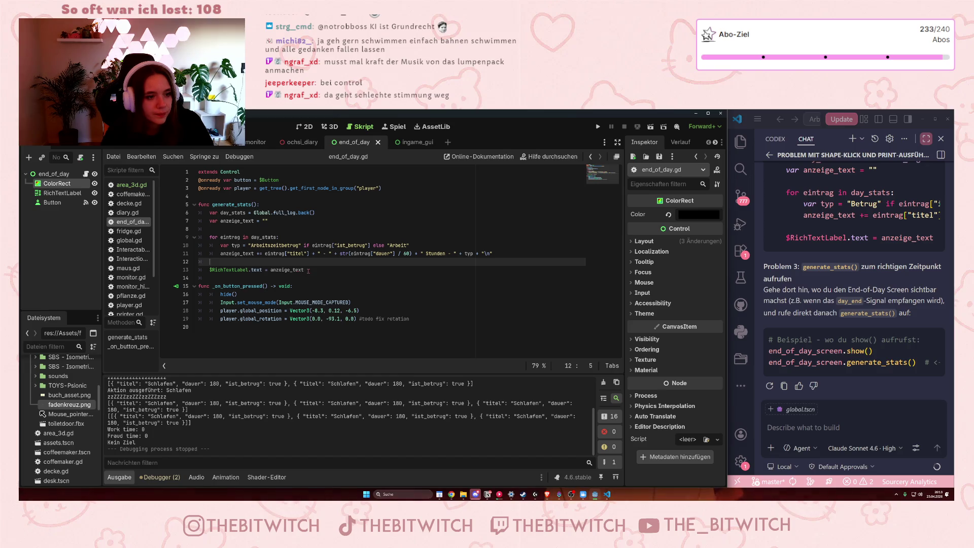
Comment out lines 6–13 of generate_stats with Ctrl+K, undoing the accidental edits along the way.
left_click_drag(308, 271, 205, 213)
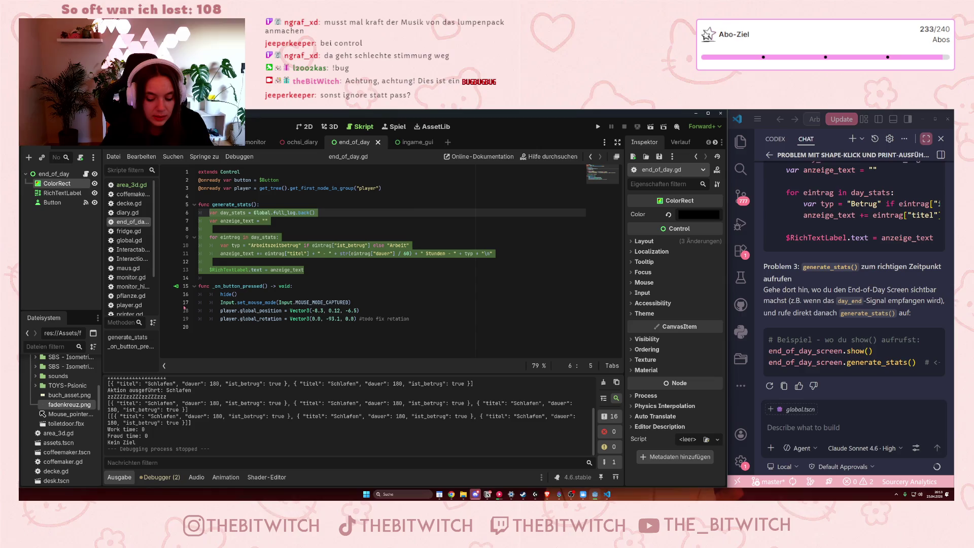
type("'")
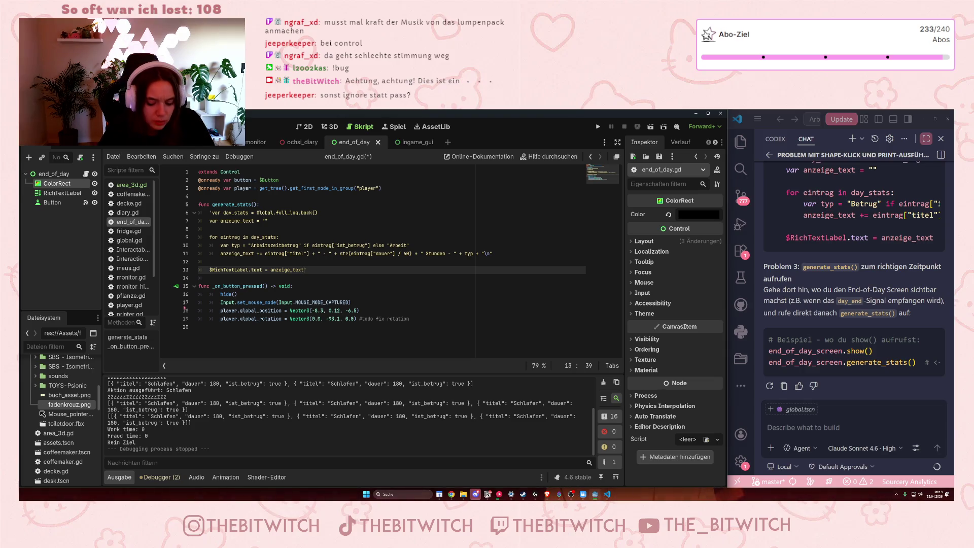
key("ctrl+z")
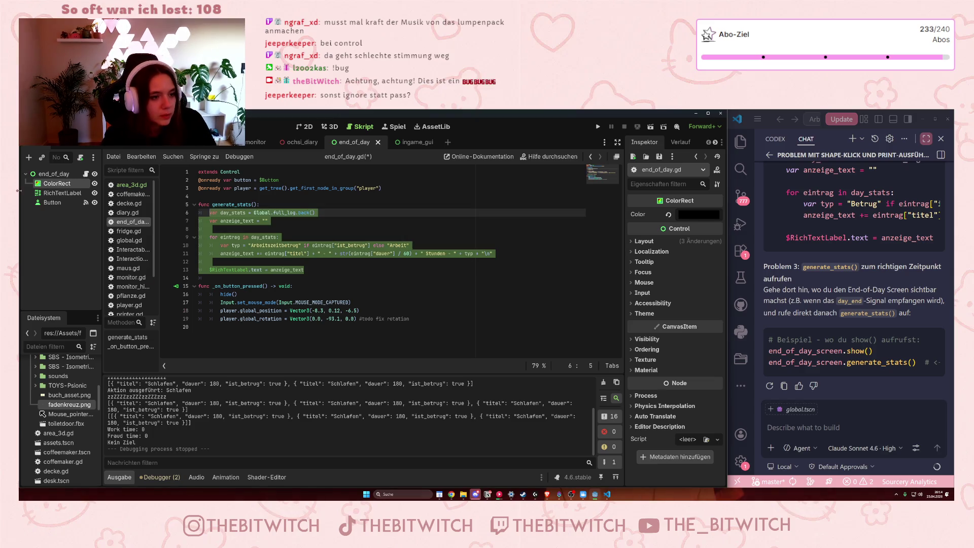
left_click(234, 212)
left_click_drag(210, 213, 290, 269)
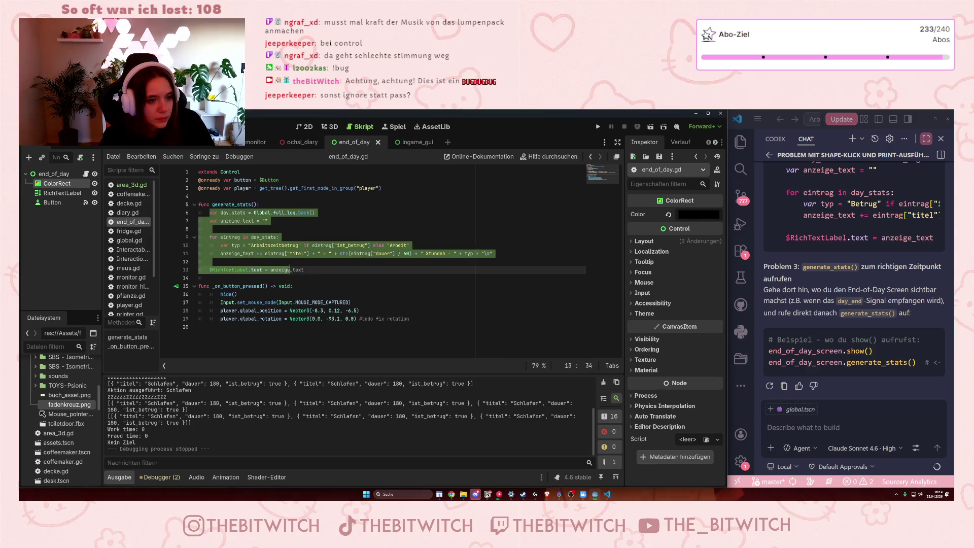
right_click(292, 268)
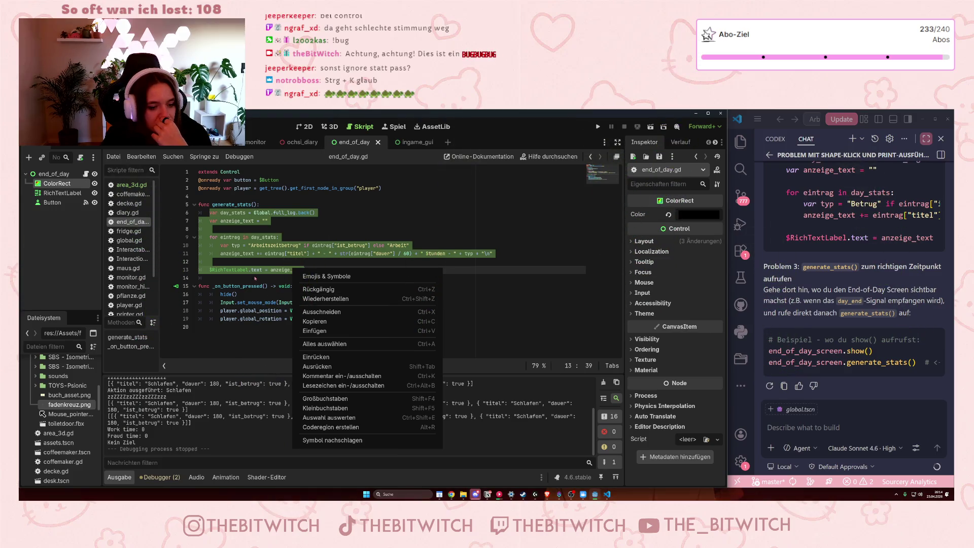
key("Escape")
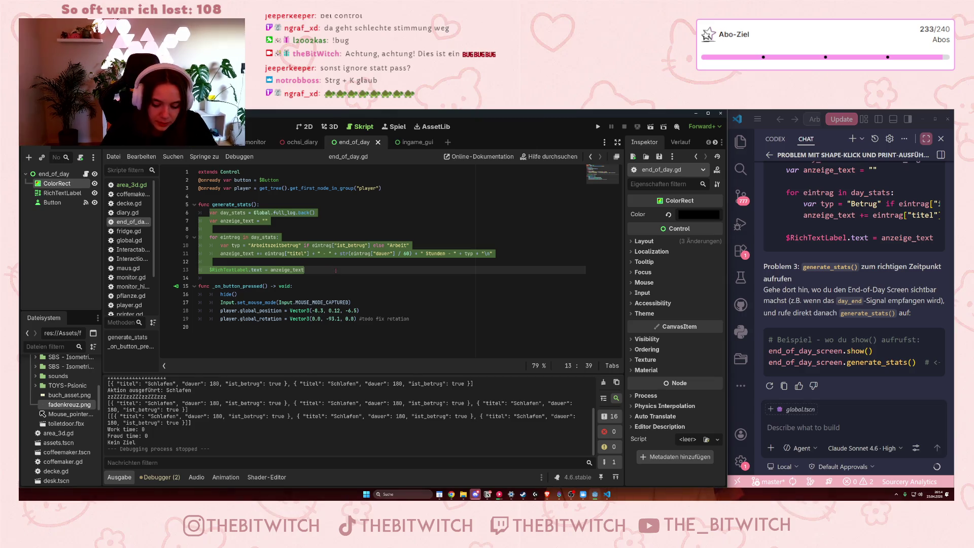
key("BackSpace")
key("ctrl+z")
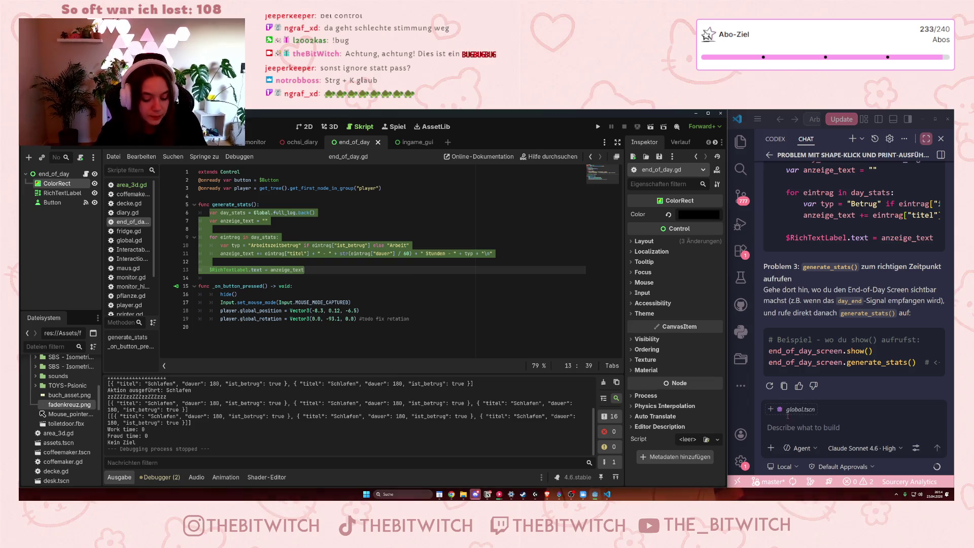
key("ctrl+k")
left_click(458, 287)
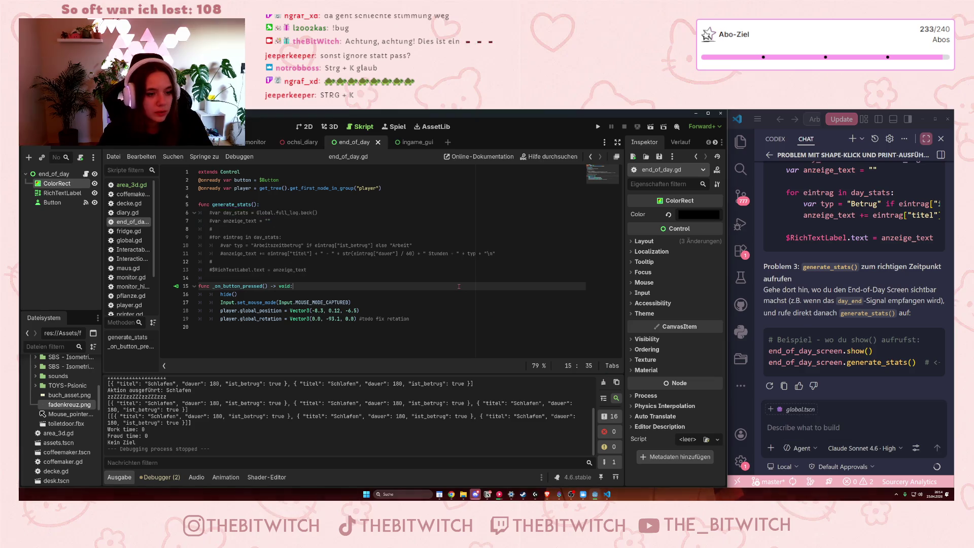
Save and run to reveal the parse error, then uncomment the day_stats line 6.
key("ctrl+s")
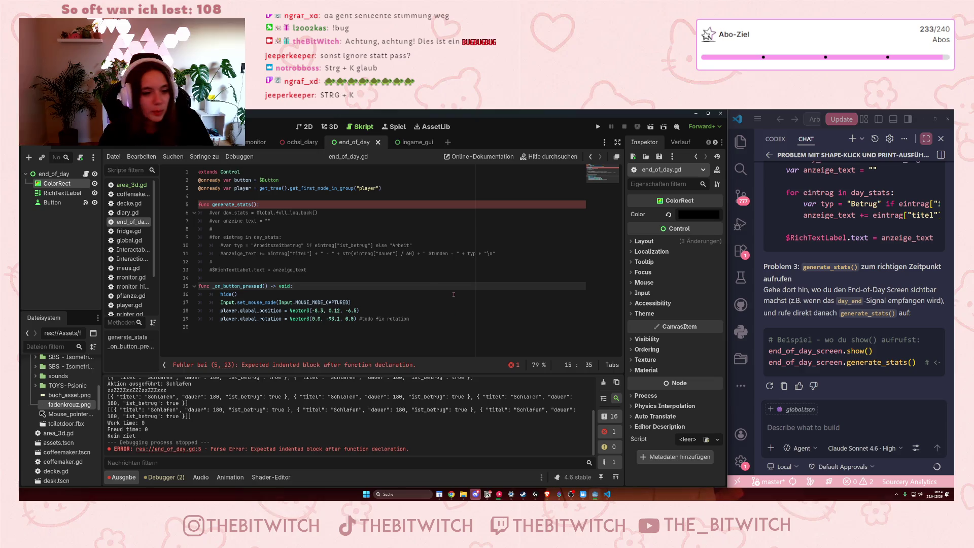
key("F5")
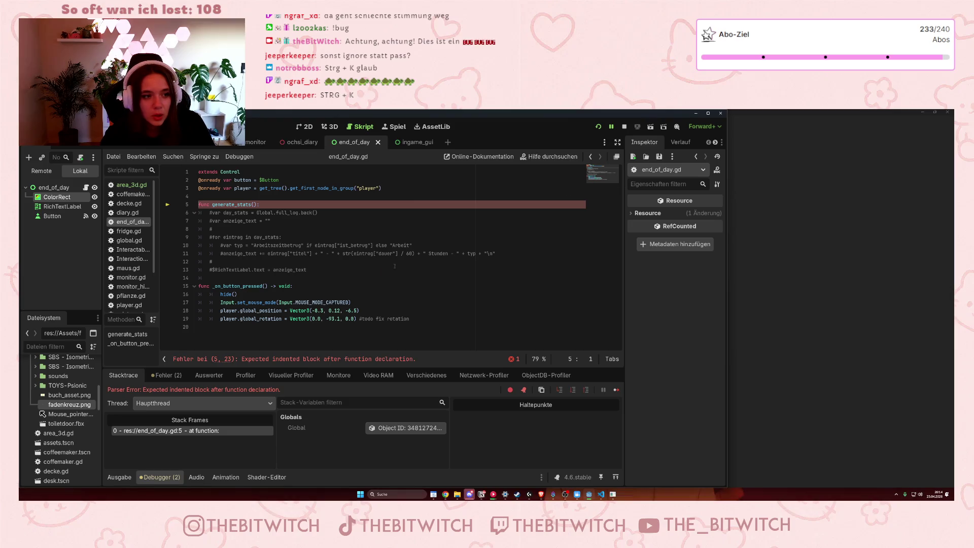
left_click(394, 268)
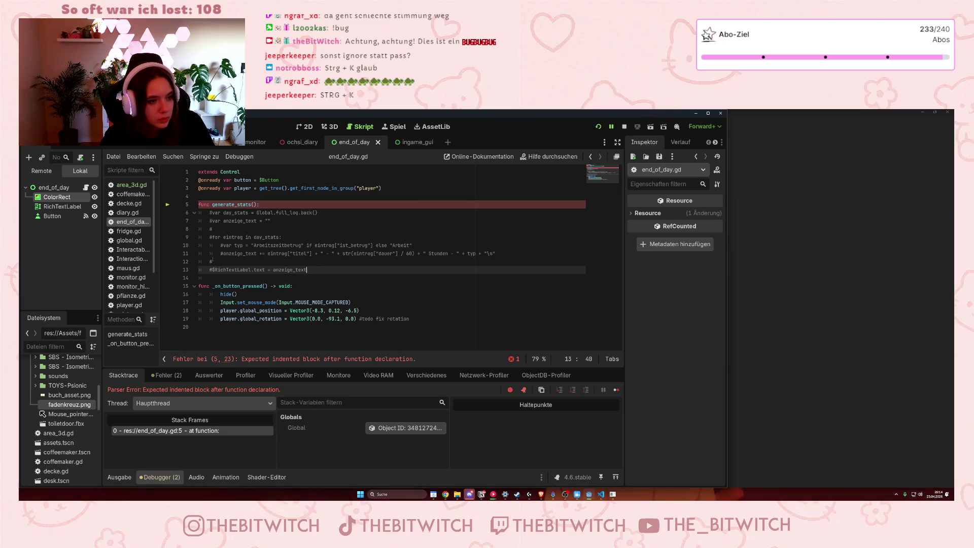
left_click(212, 213)
key("ctrl+k")
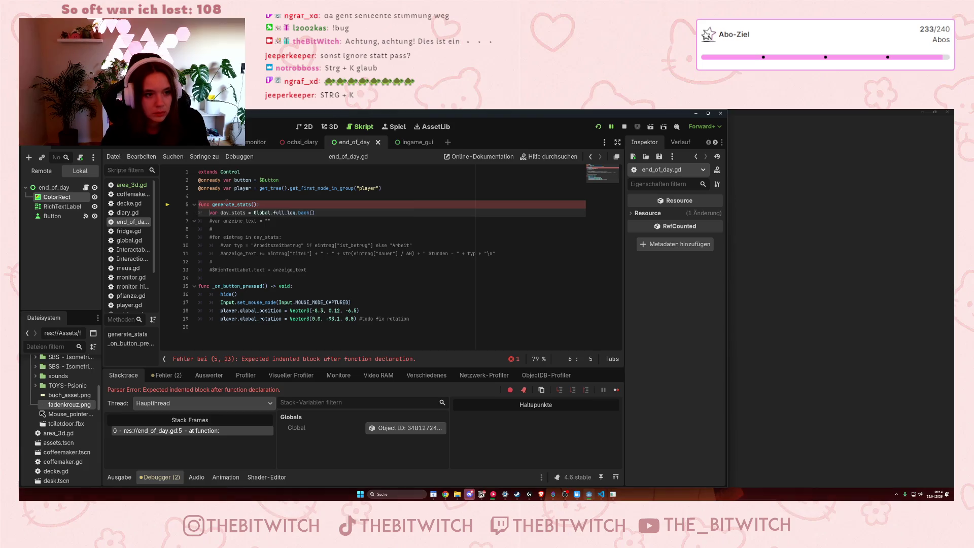
Save the script, dismiss the file-write error, and run the game again.
left_click(279, 229)
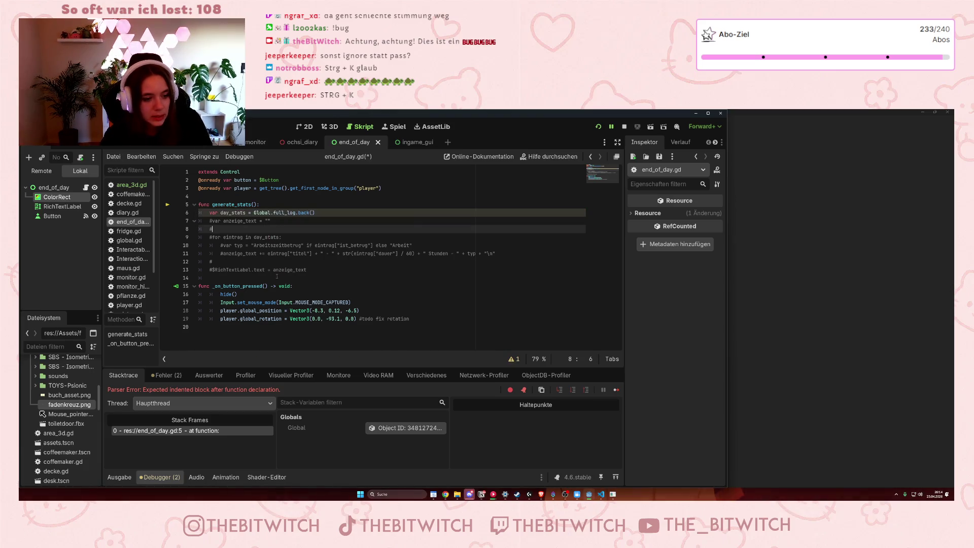
key("ctrl+s")
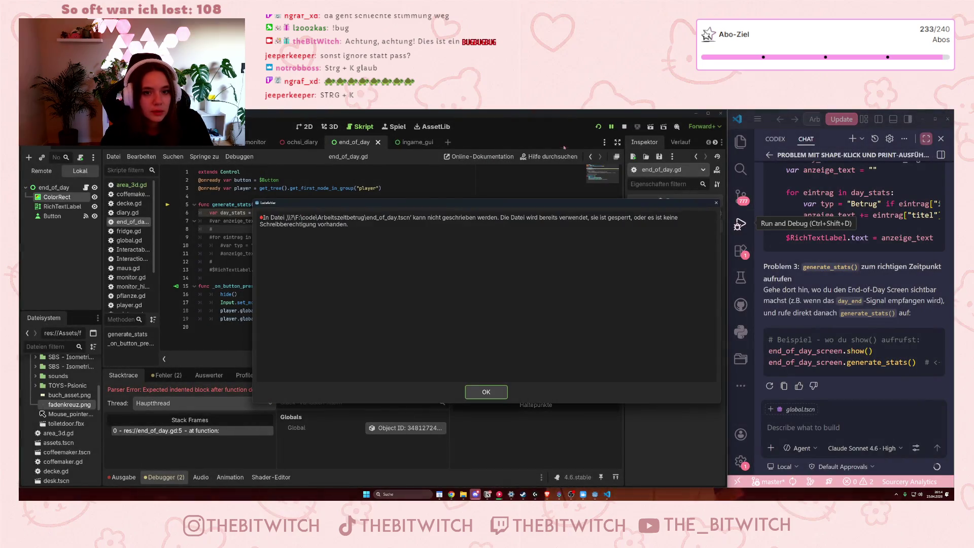
left_click(494, 392)
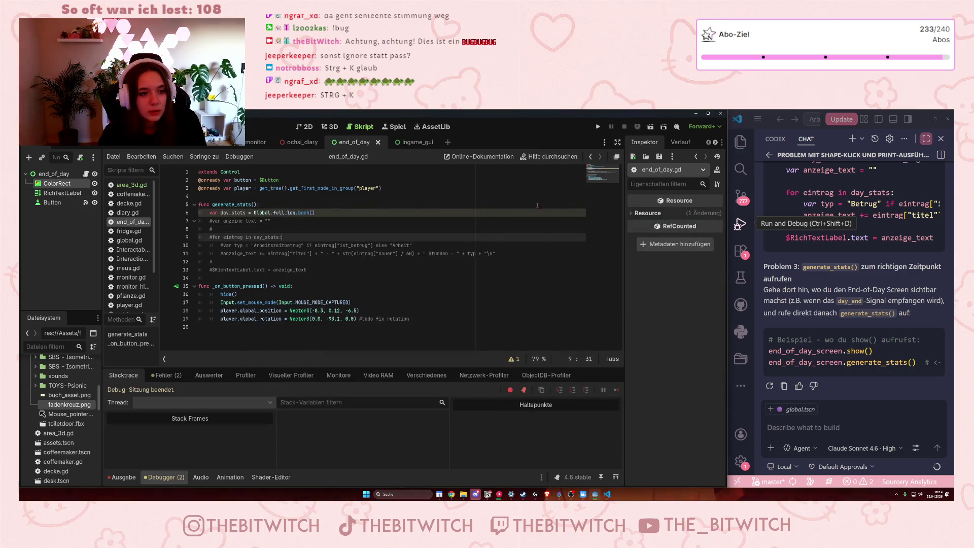
left_click(597, 127)
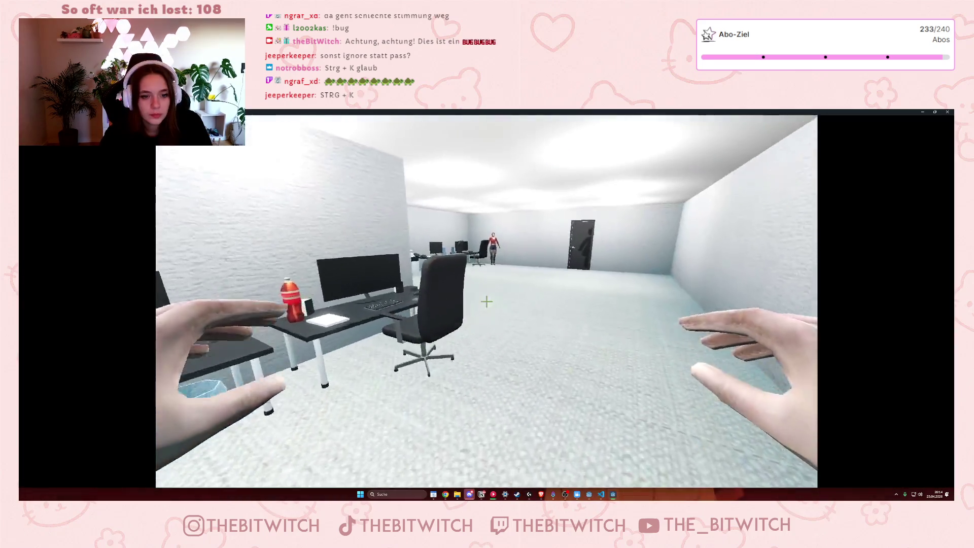
Walk through the office to the sofa, sleep to reach Nächster Tag, and close the game.
key("w")
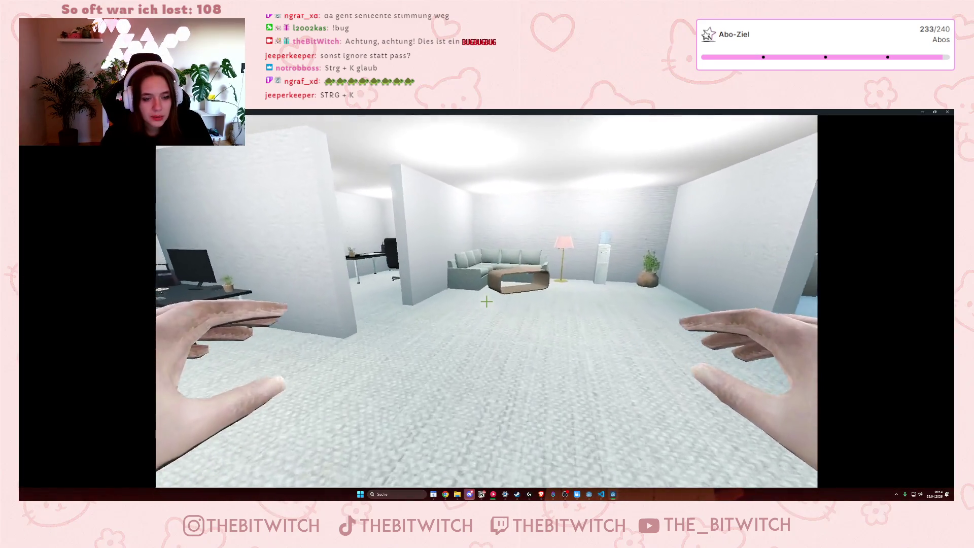
key("w")
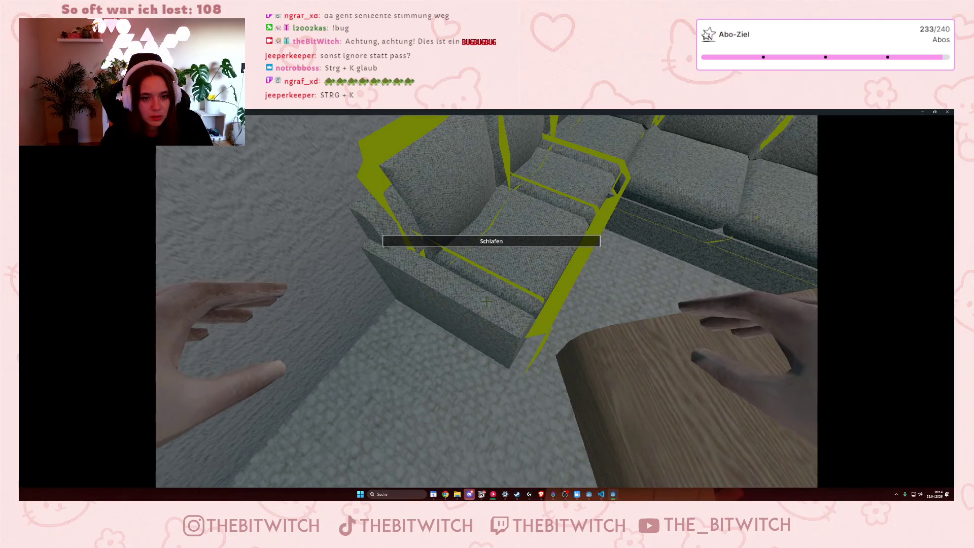
left_click(486, 302)
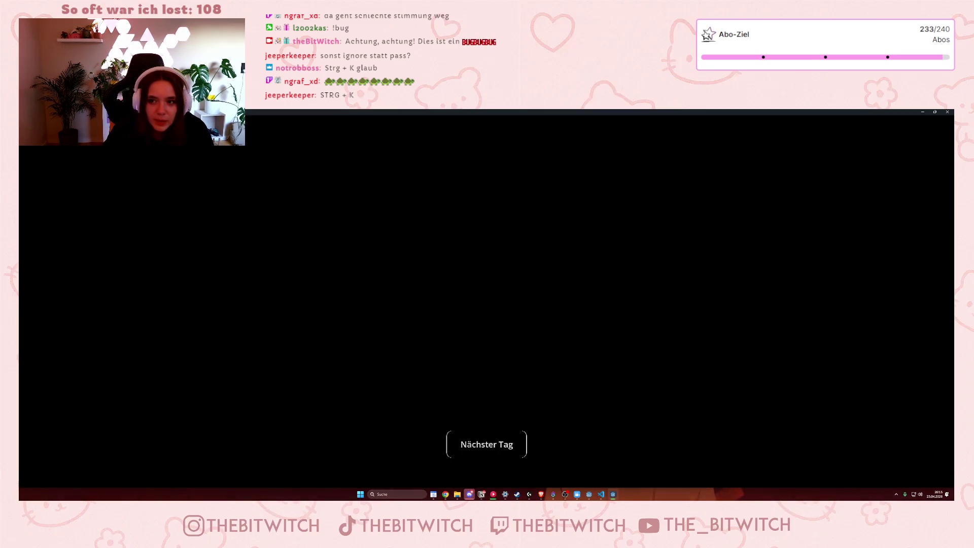
left_click(947, 111)
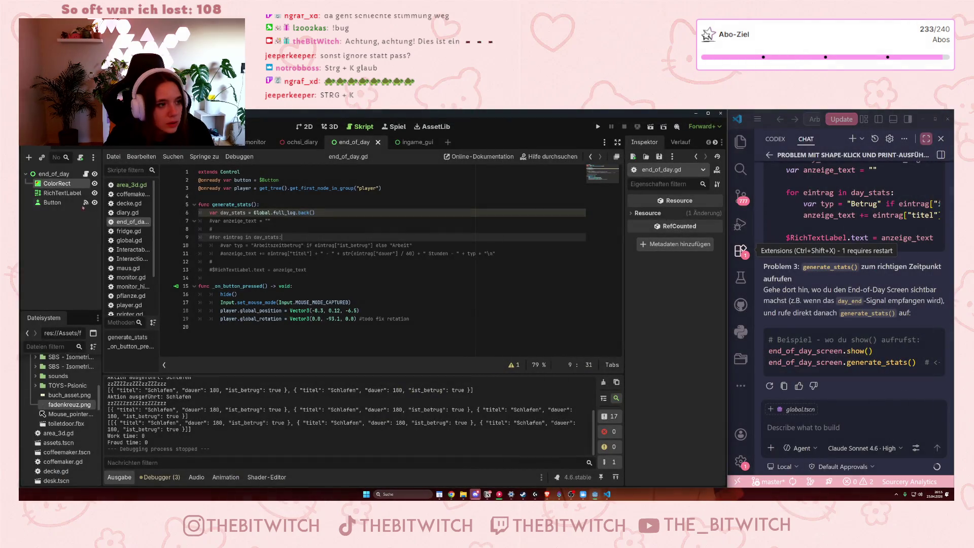
In the ingame_gui scene, toggle the TextureRect's visibility off and back on.
left_click(408, 142)
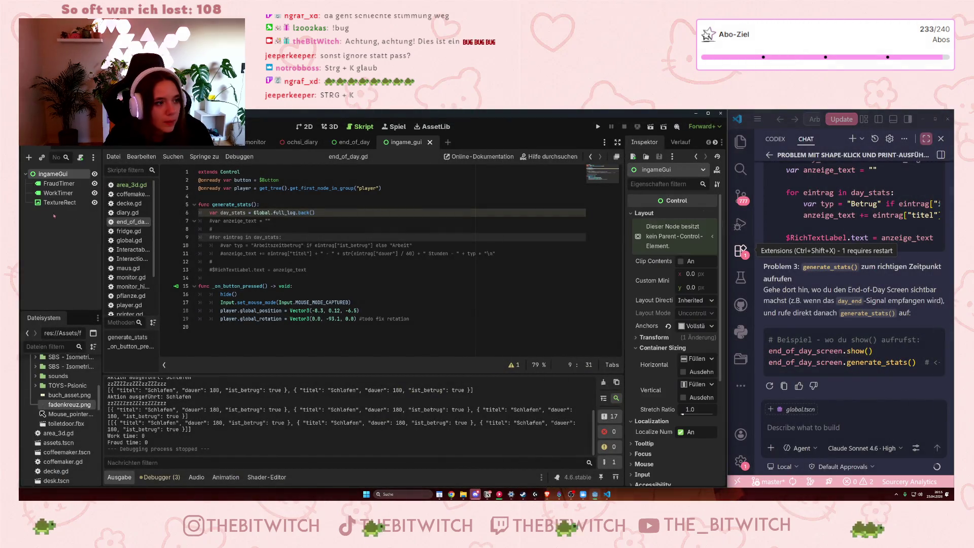
left_click(94, 202)
left_click(235, 253)
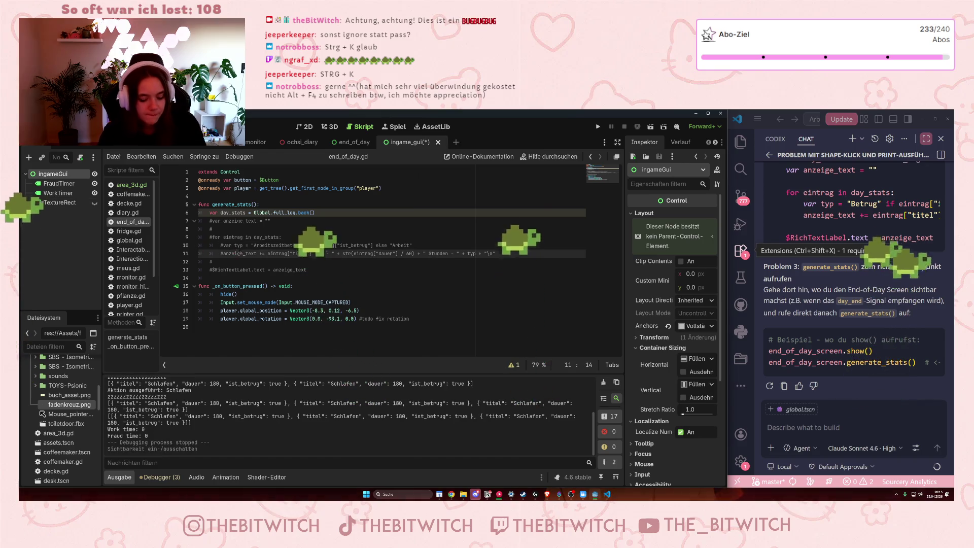
left_click(94, 203)
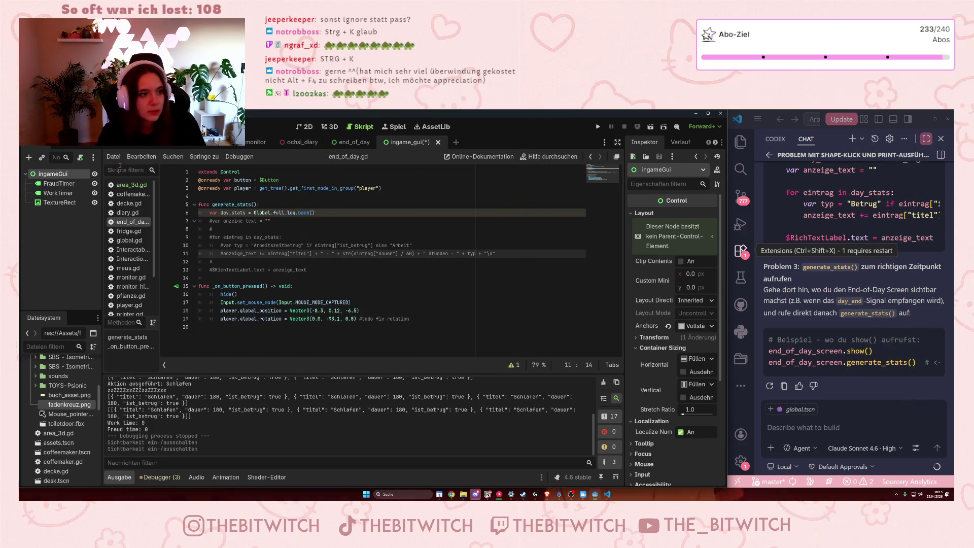
Hide the ingameGui node in the main scene, then save and start the game.
key("ctrl+Tab")
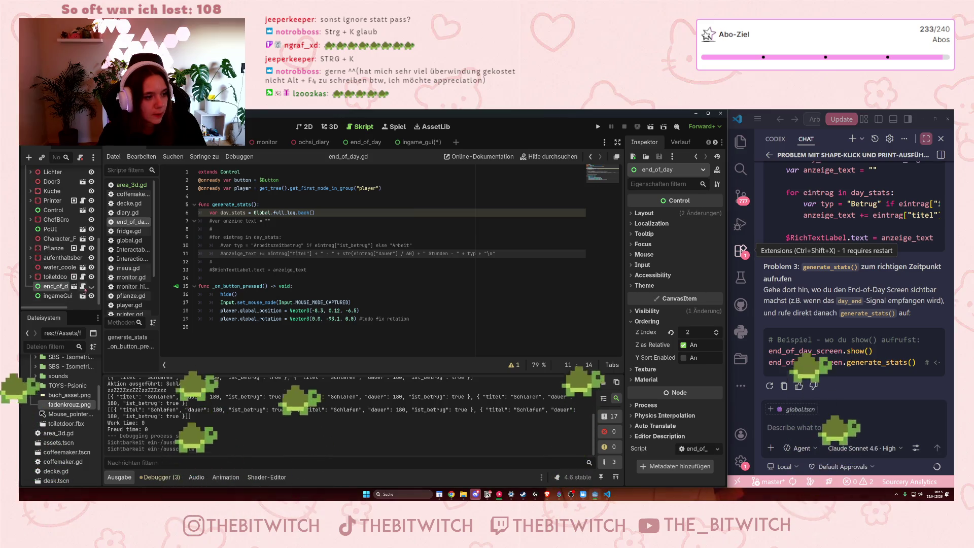
left_click(91, 296)
left_click(212, 262)
key("ctrl+s")
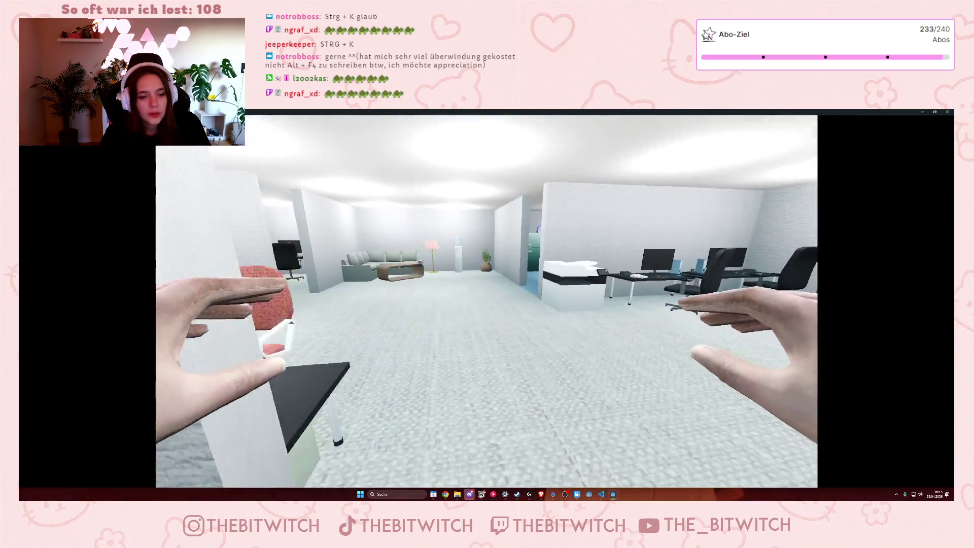
Sleep on the sofa, continue with Nächster Tag, and stop the game with F8.
key("w")
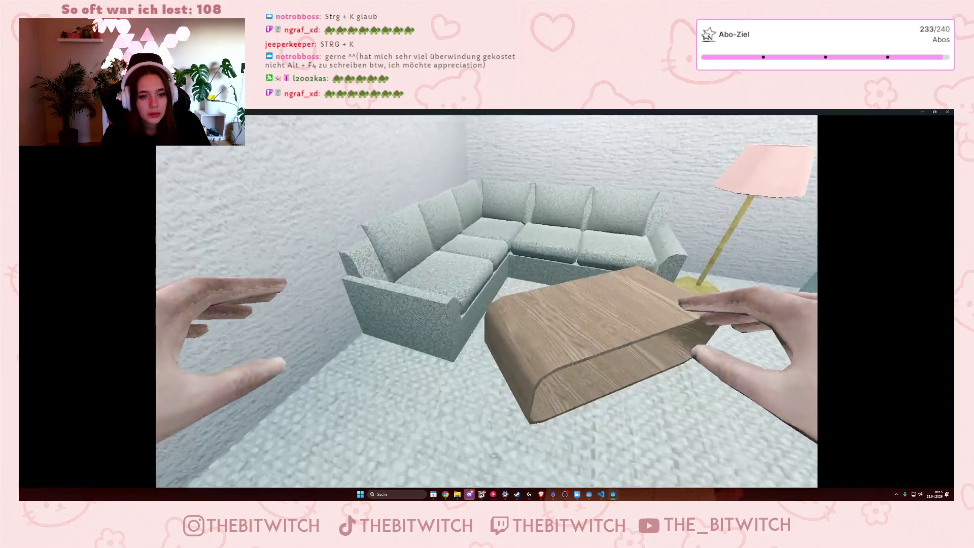
key("e")
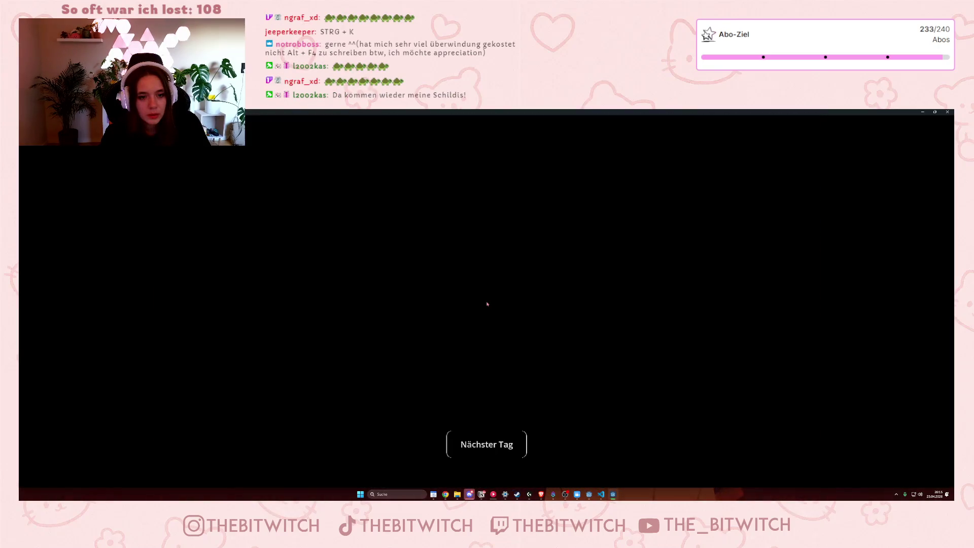
left_click(486, 445)
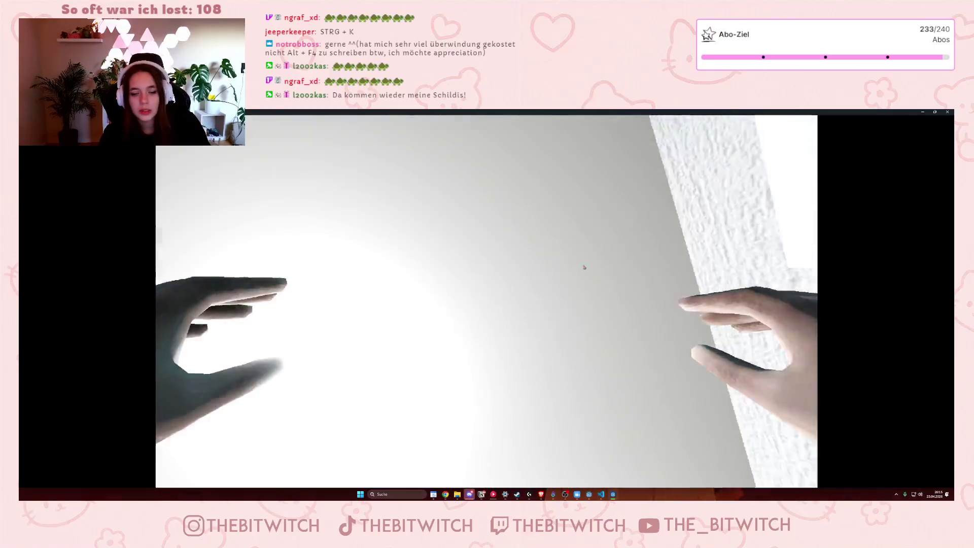
key("F8")
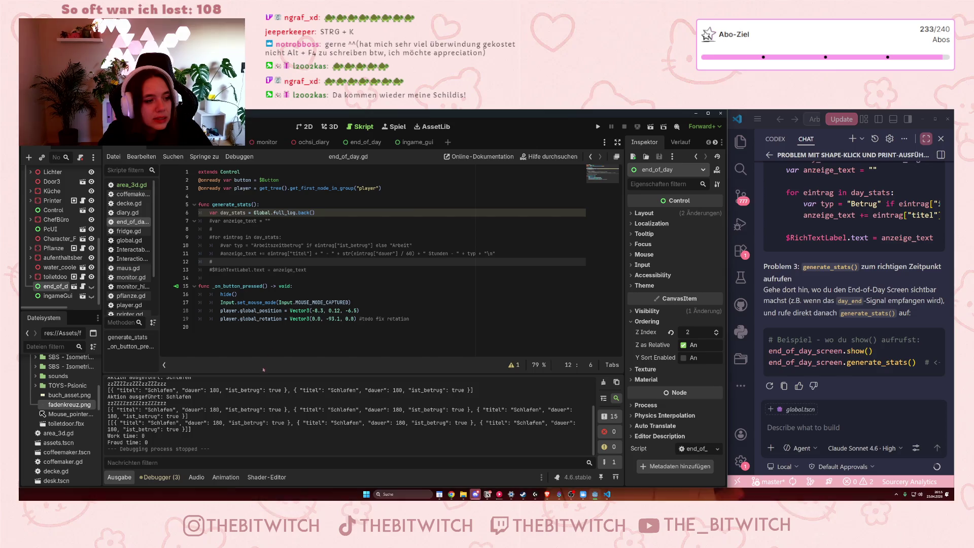
left_click(91, 296)
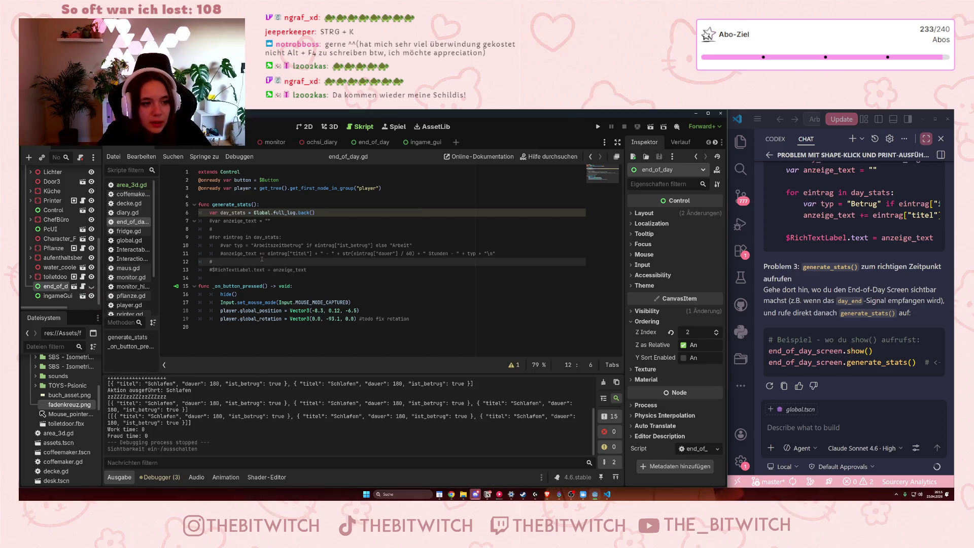
left_click(335, 210)
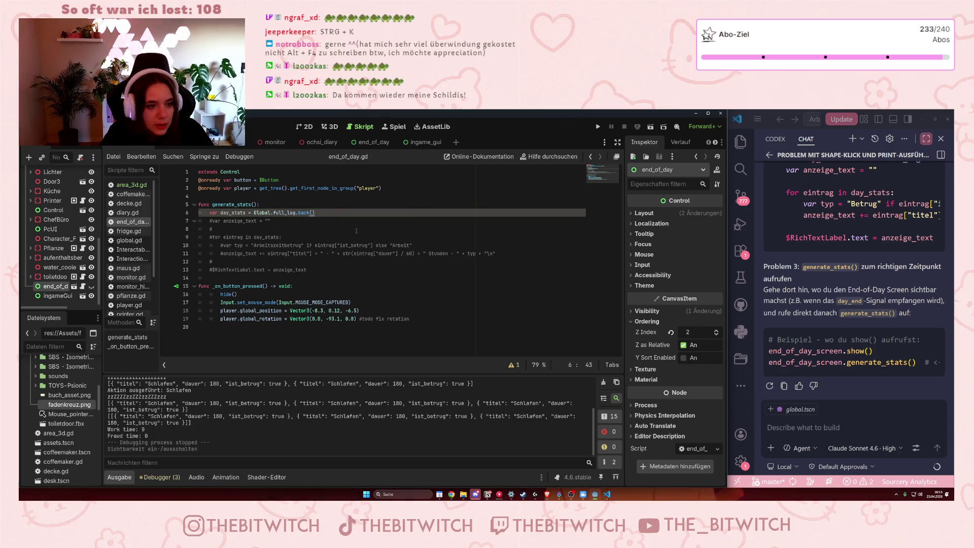
key("Return")
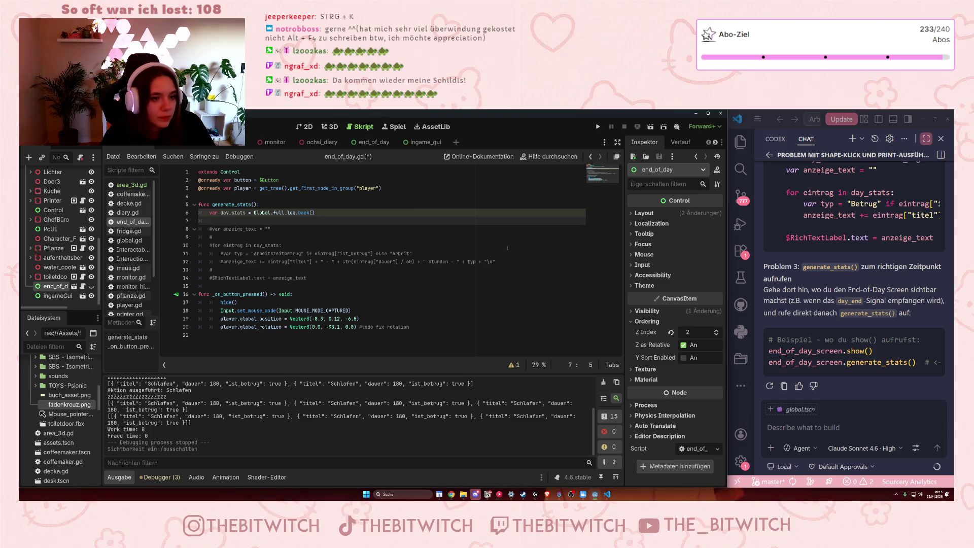
mouse_move(56, 296)
left_mouse_down()
mouse_move(203, 189)
mouse_move(199, 196)
left_mouse_up()
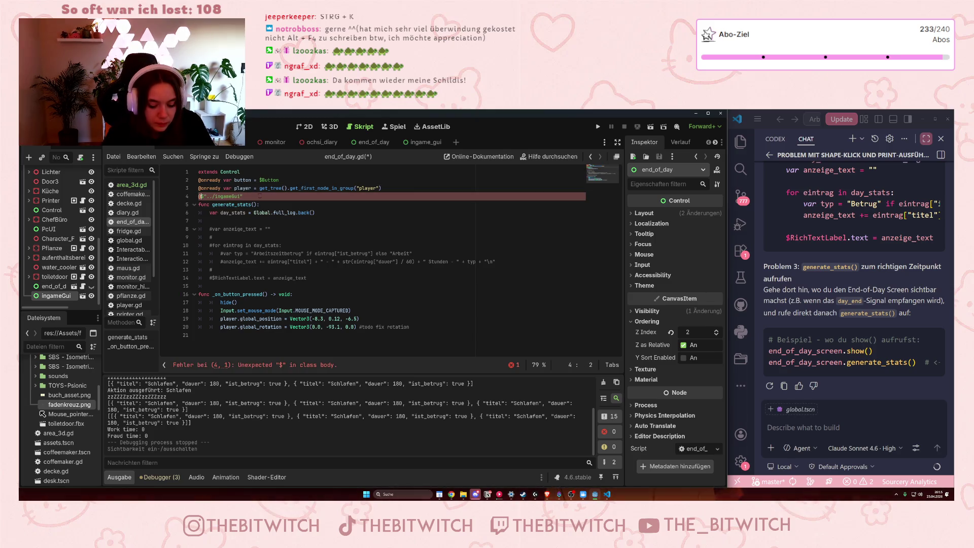
type("@onready var ingamegui ?")
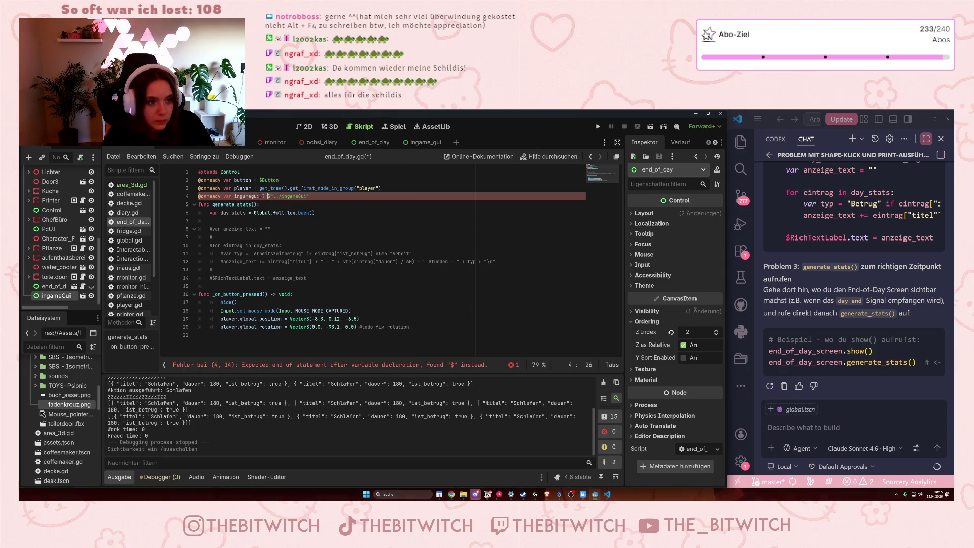
key("BackSpace")
key("BackSpace")
type("= ")
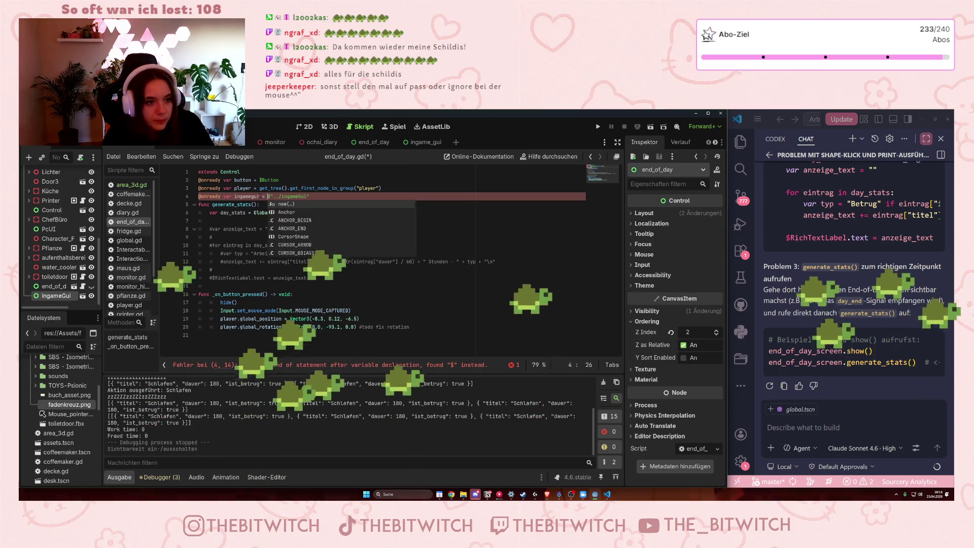
type("get")
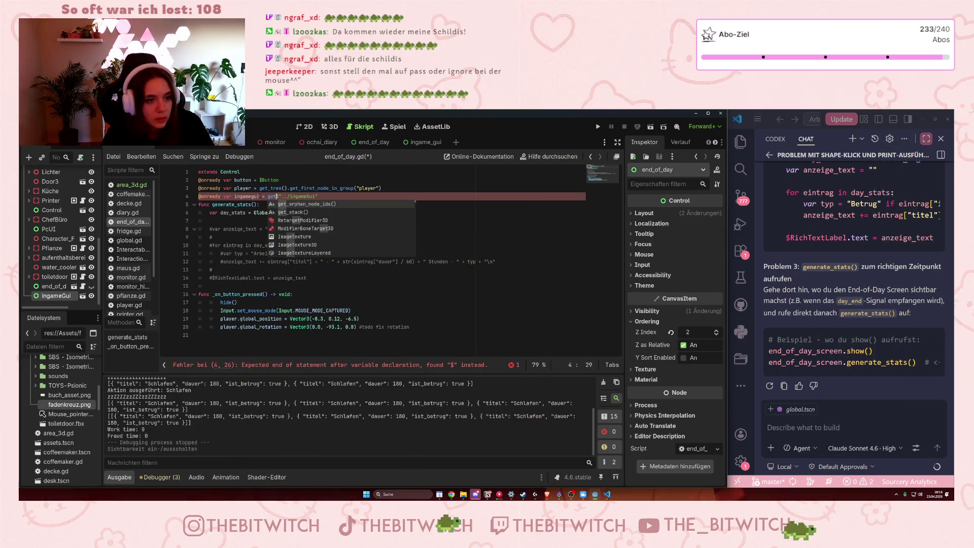
type("_no")
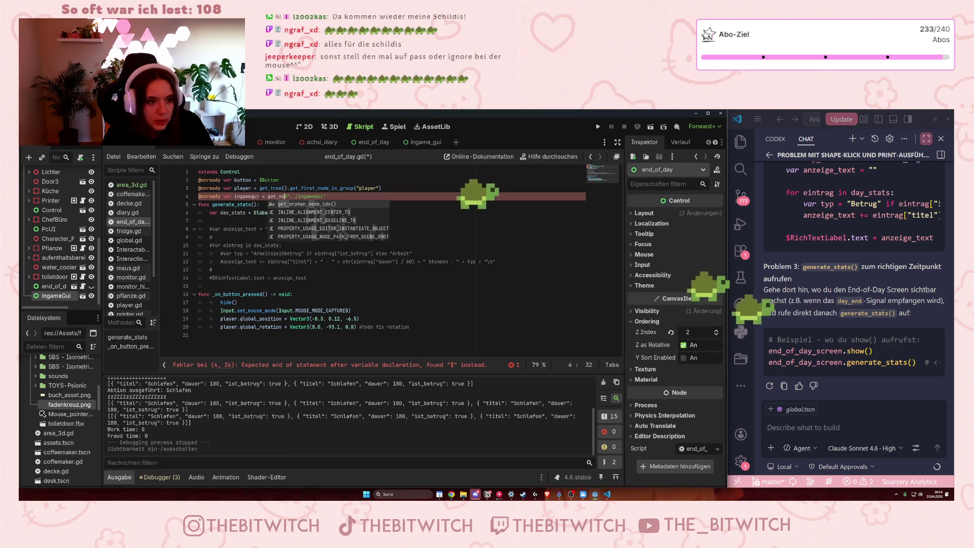
type("de(")
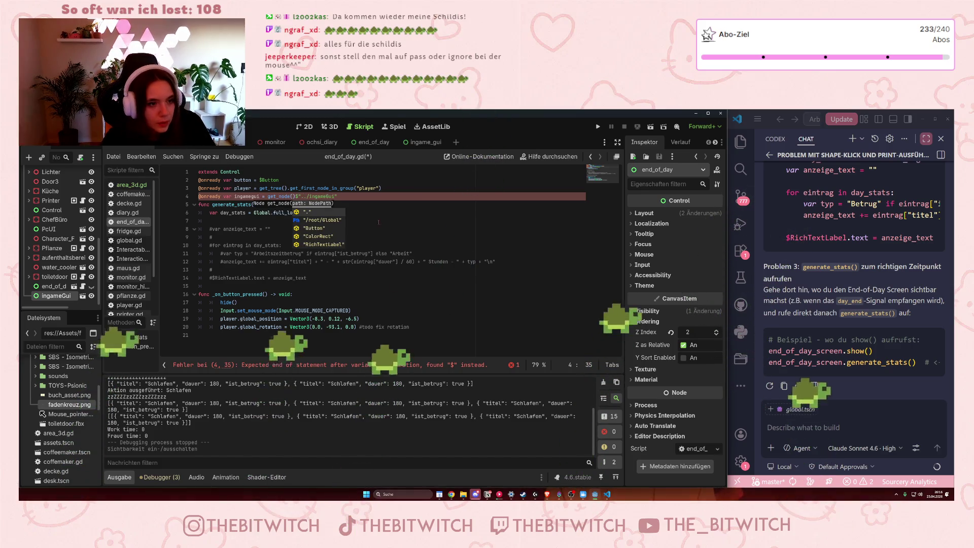
Replace the $"../ingameGui" path so line 4 reads get_node("../ingameGui").
left_click_drag(337, 196, 315, 197)
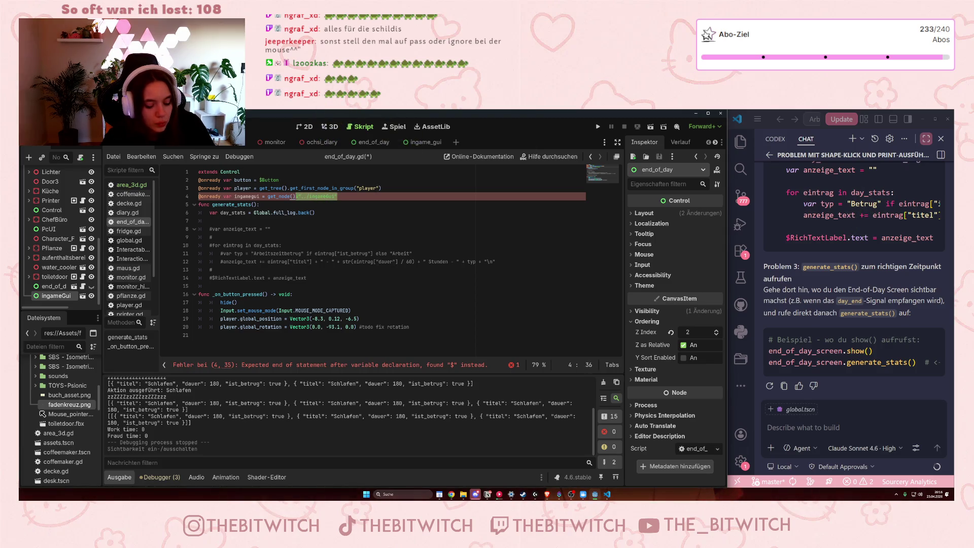
left_click(304, 196)
left_click_drag(320, 196, 296, 197)
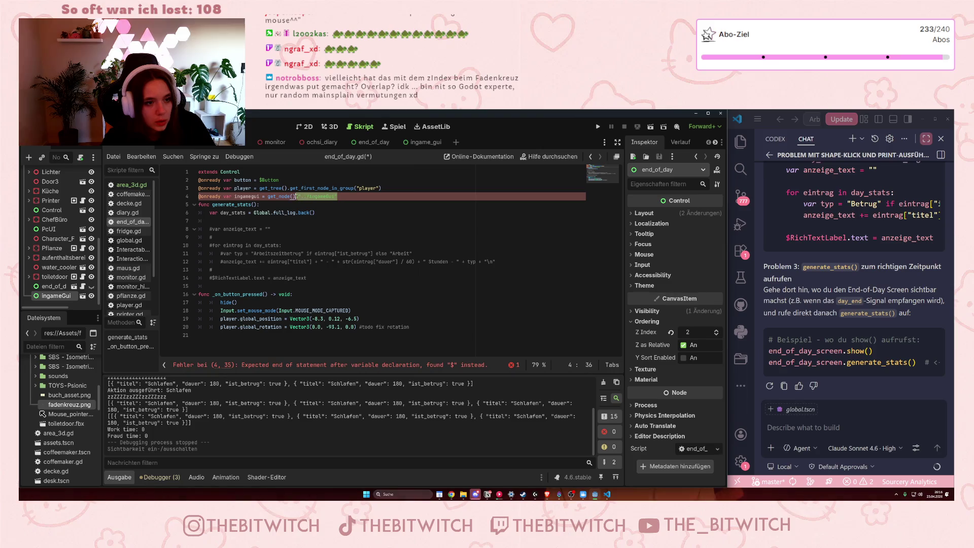
key("BackSpace")
key("BackSpace")
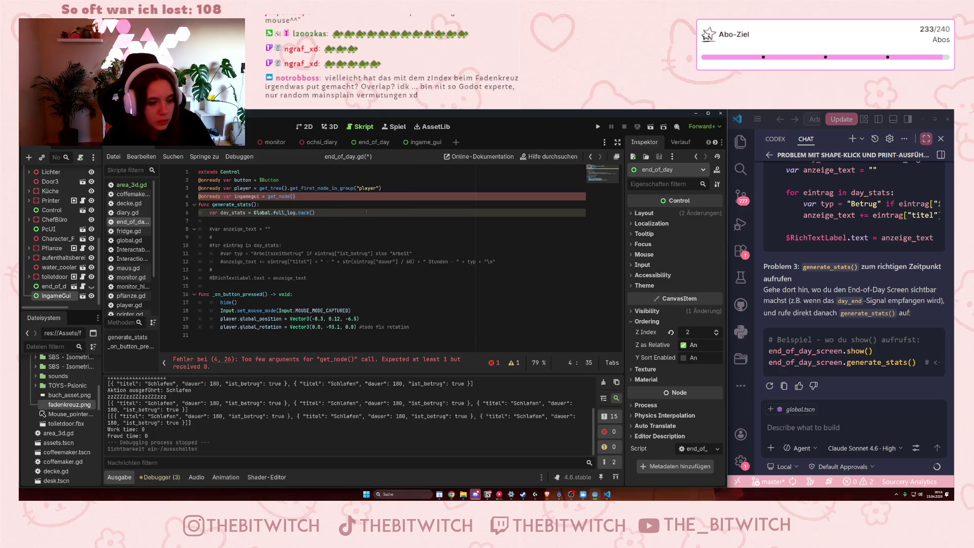
type("(")
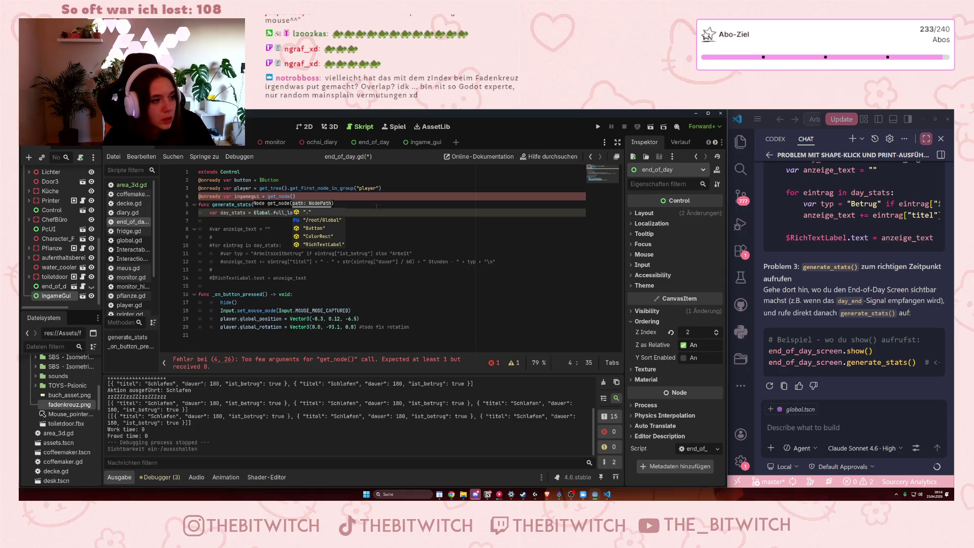
scroll(80, 271, "up", 10)
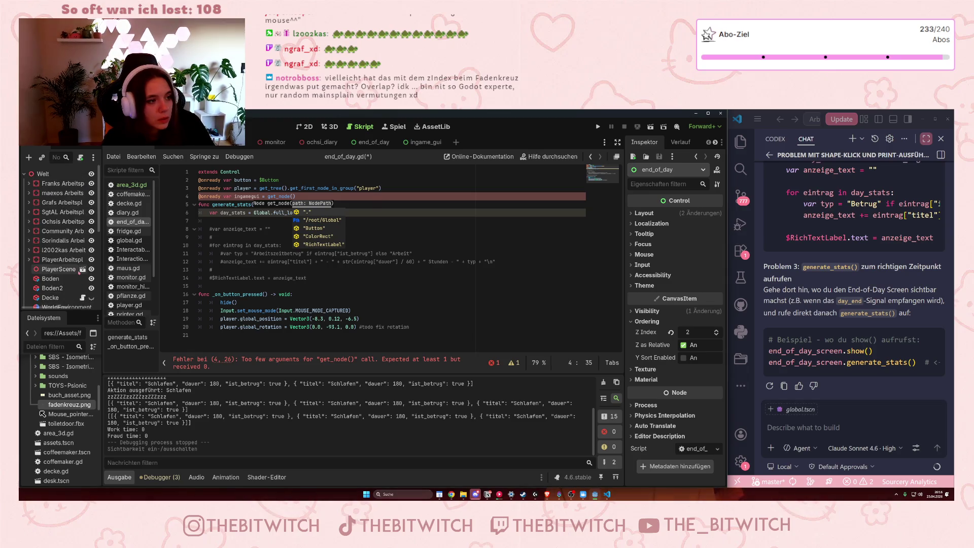
scroll(60, 289, "down", 10)
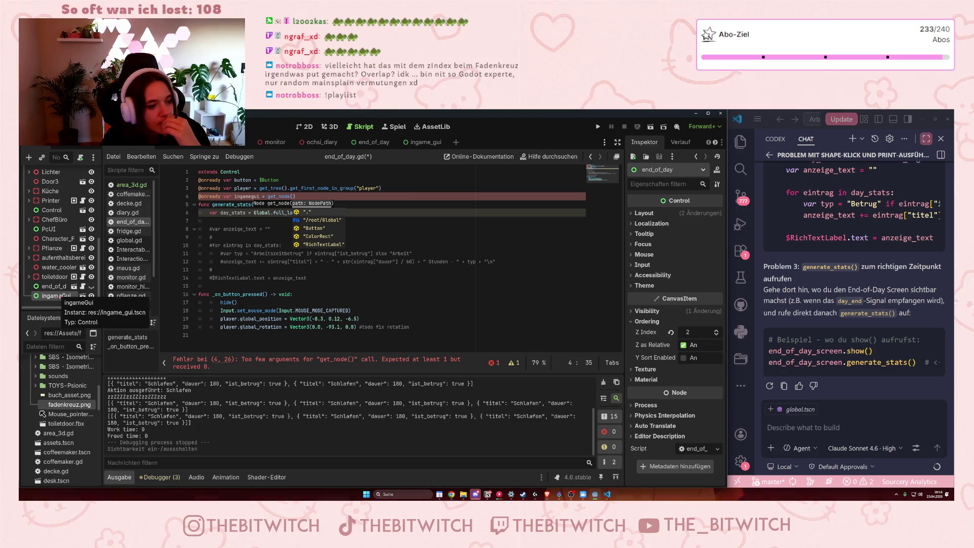
left_click_drag(55, 295, 293, 196)
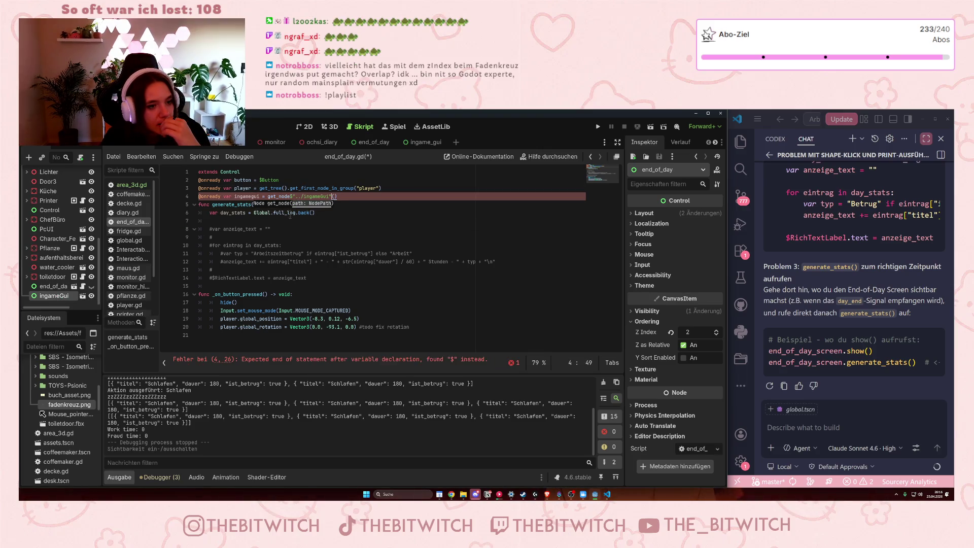
key("ctrl+z")
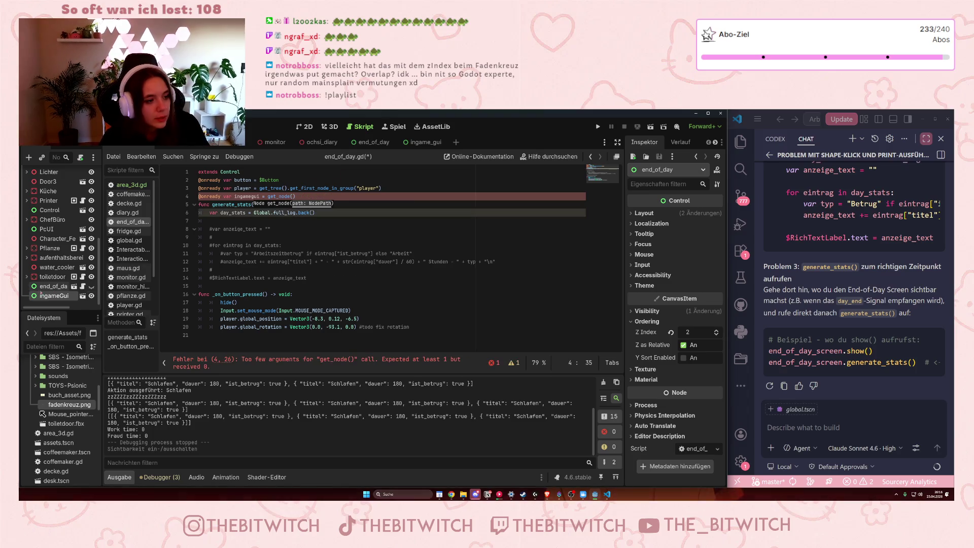
mouse_move(40, 295)
left_mouse_down()
mouse_move(253, 229)
mouse_move(299, 197)
left_mouse_up()
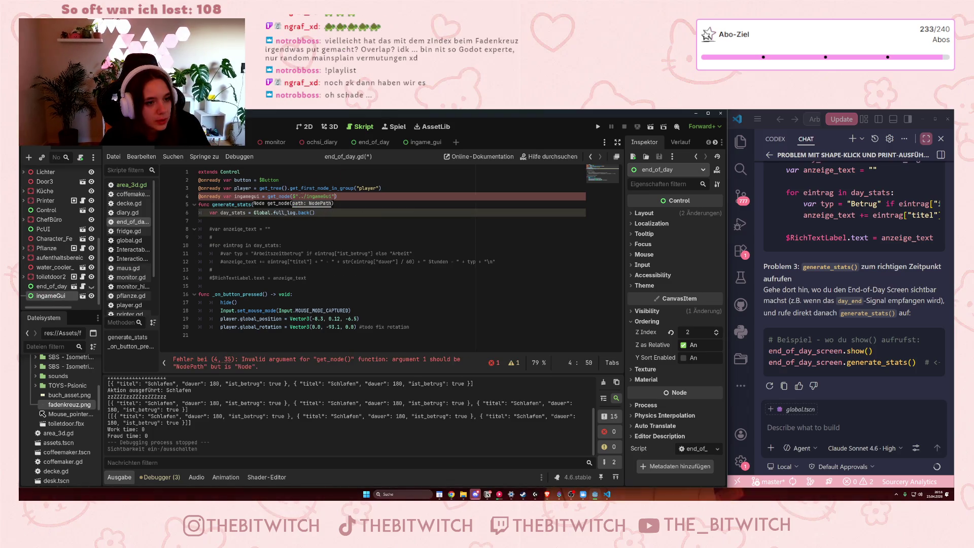
left_click(295, 196)
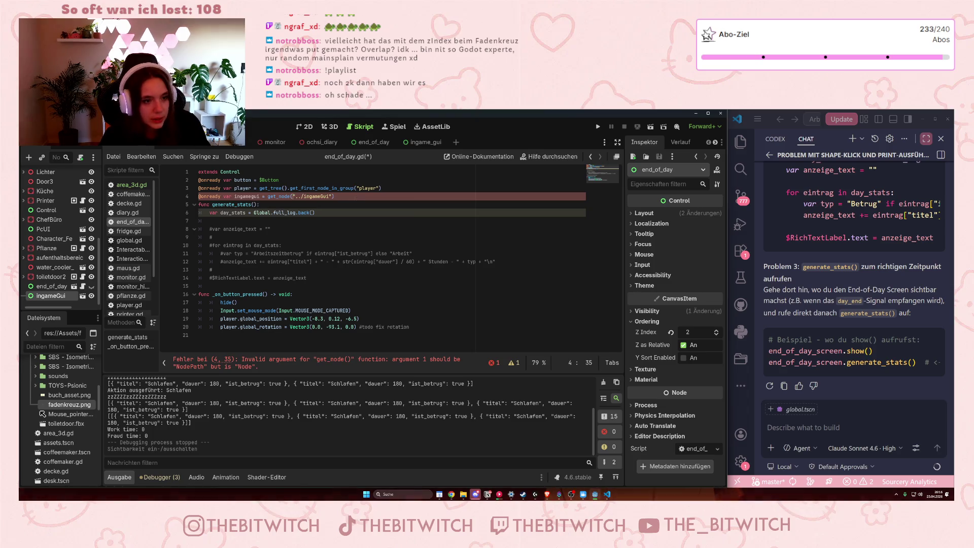
left_click(361, 197)
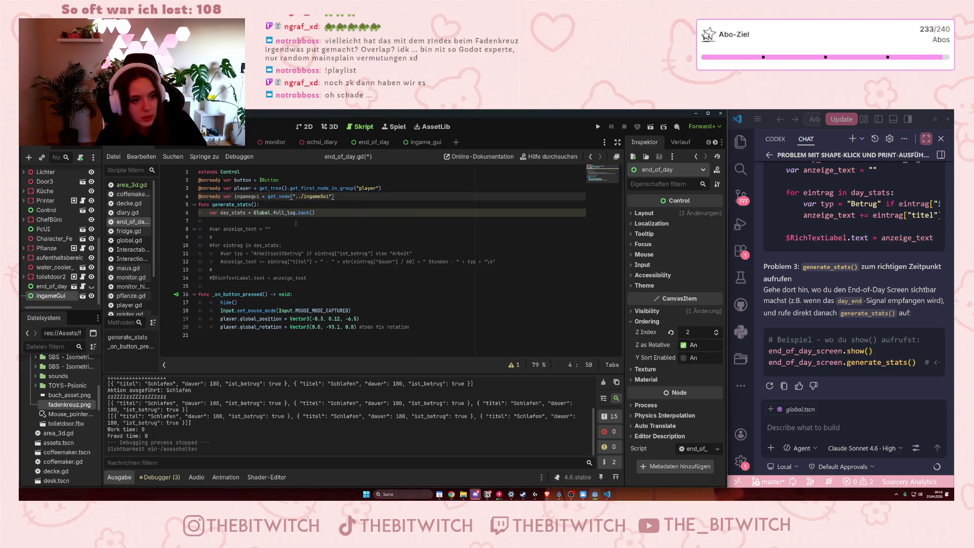
left_click(225, 221)
Add ingamegui.hide() after the day_stats line in generate_stats() and save end_of_day.gd.
type("ingame")
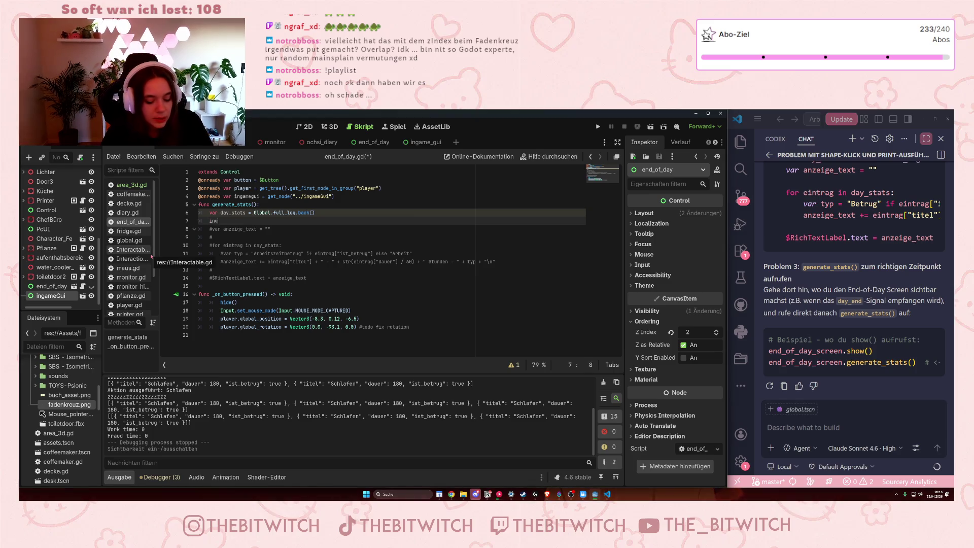
key("Return")
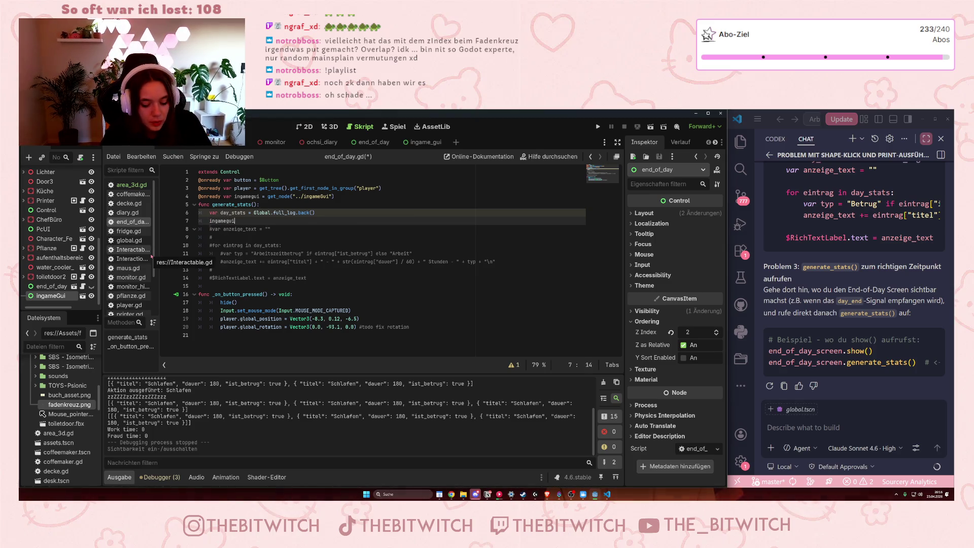
type(".hide()")
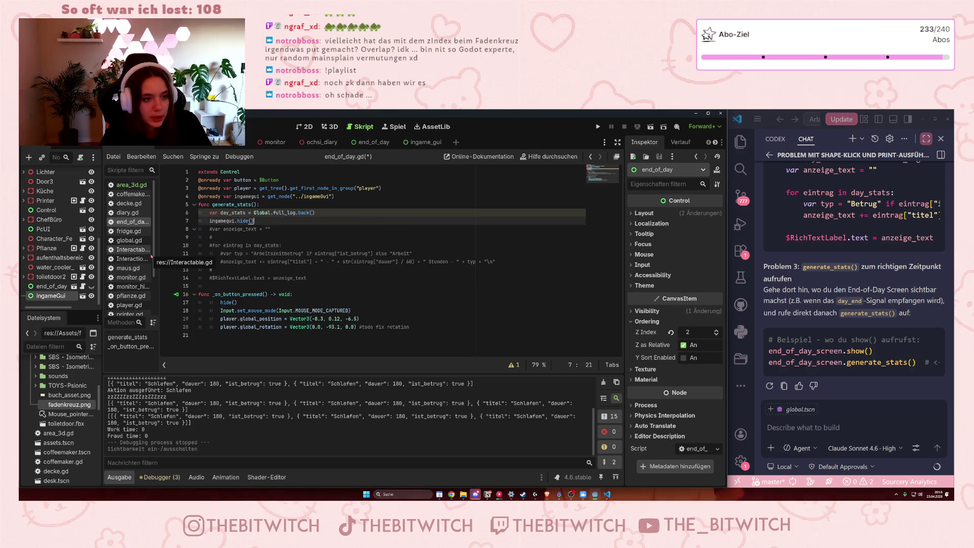
left_click(267, 254)
key("ctrl+s")
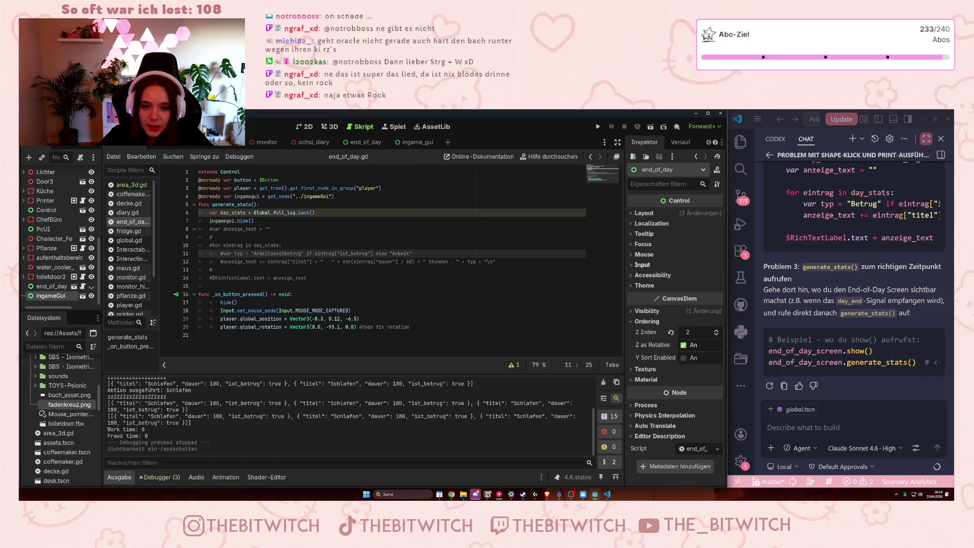
left_click(644, 254)
Try the mouse filter as Pass (Propagate Up), revert it to Stop, and adjust Z Index.
left_click(695, 265)
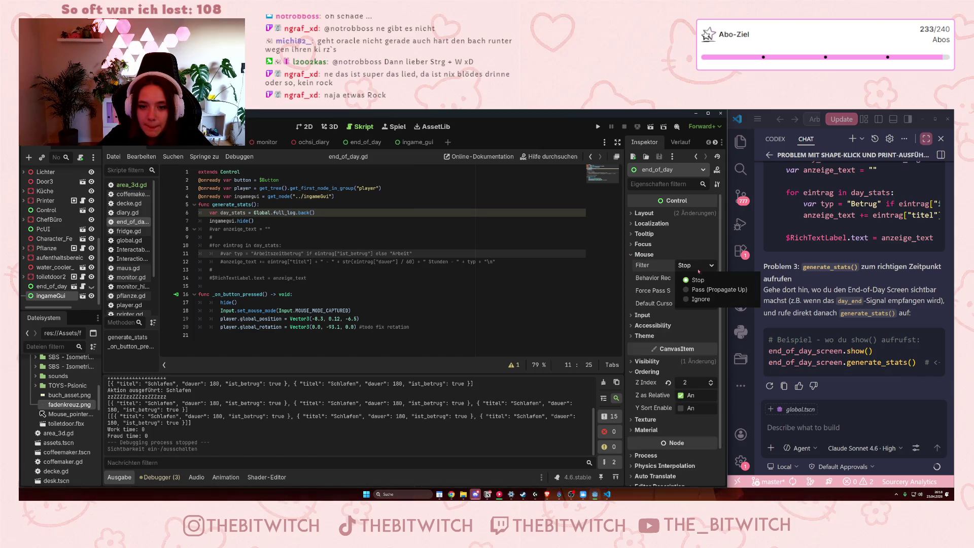
left_click(695, 287)
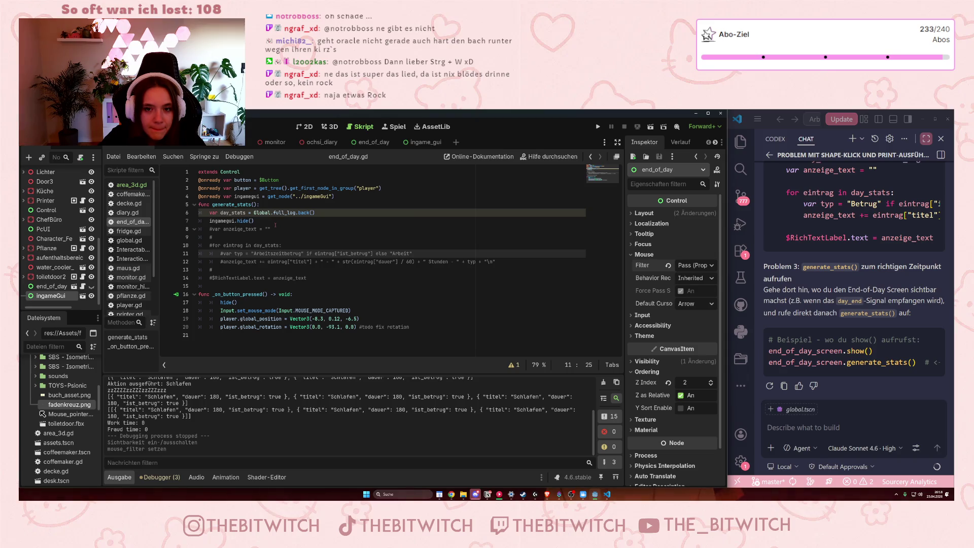
left_click(697, 265)
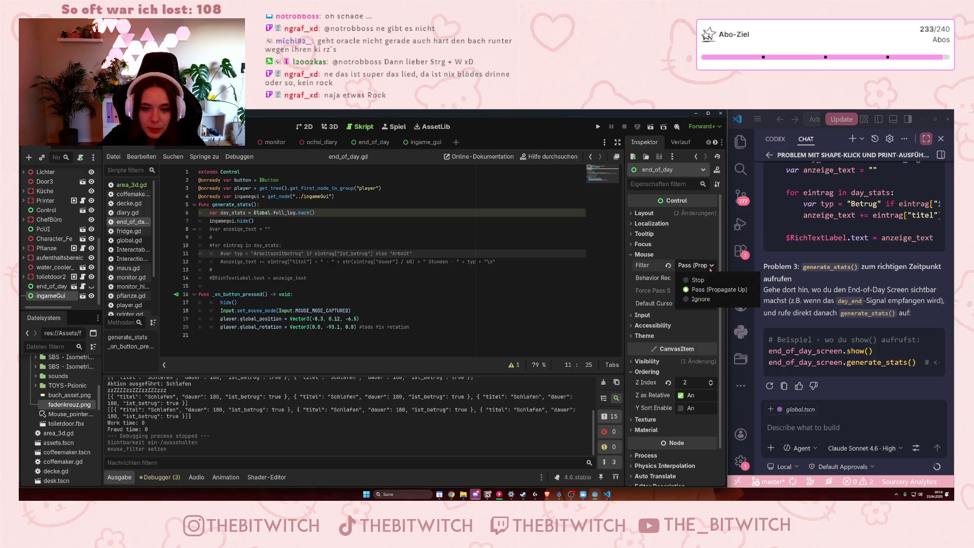
left_click(700, 278)
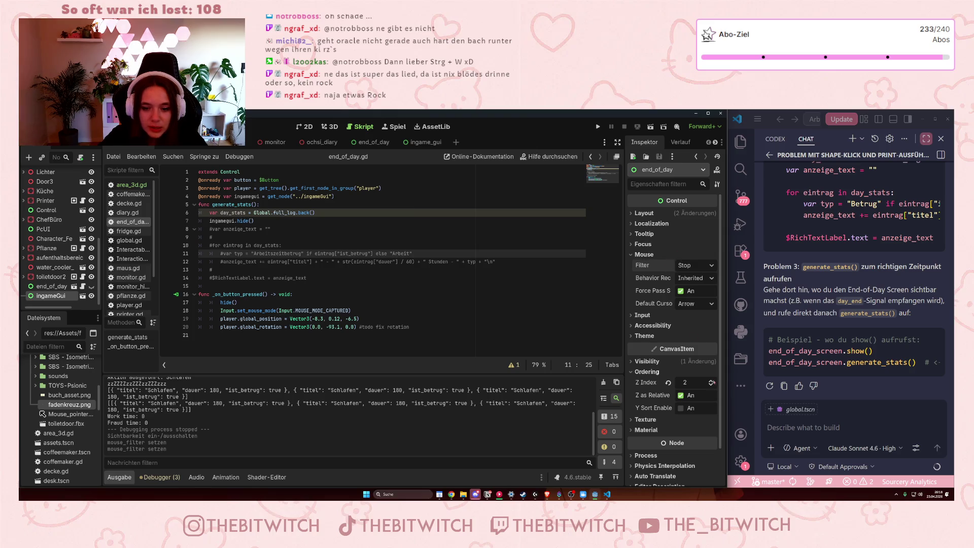
left_click(711, 386)
Save the end_of_day scene and script.
left_click(385, 318)
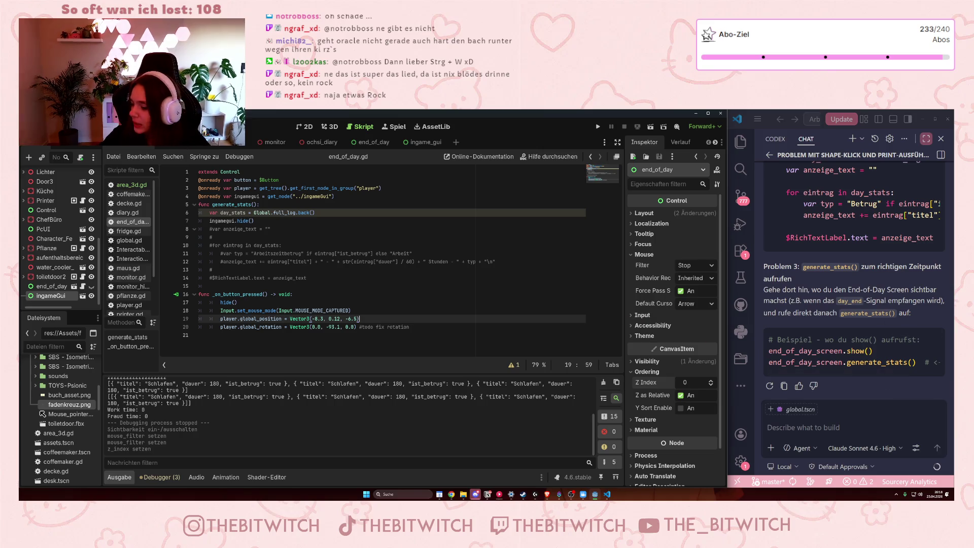
left_click(486, 228)
key("ctrl+s")
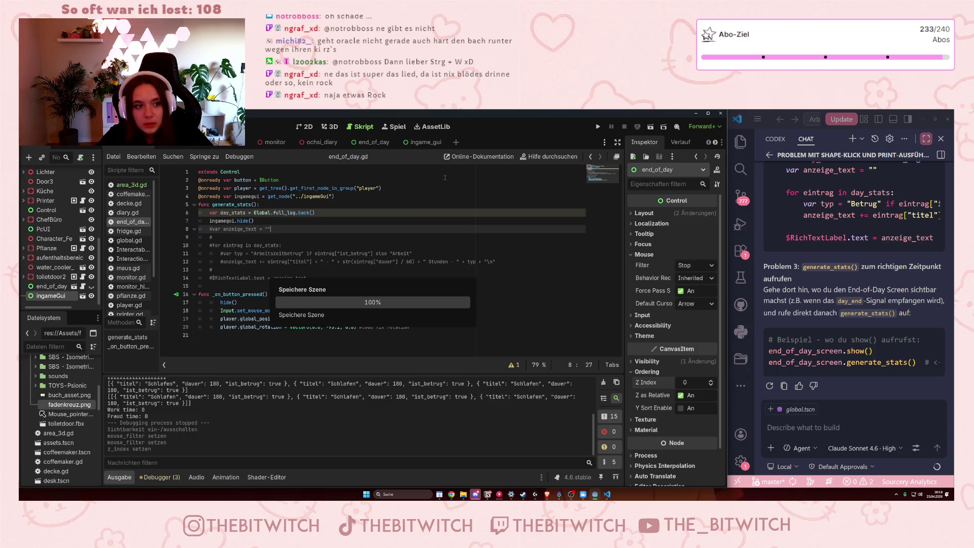
Run the game, walk into the lounge, sleep on the sofa to reach Nächster Tag, then close it.
left_click(220, 213)
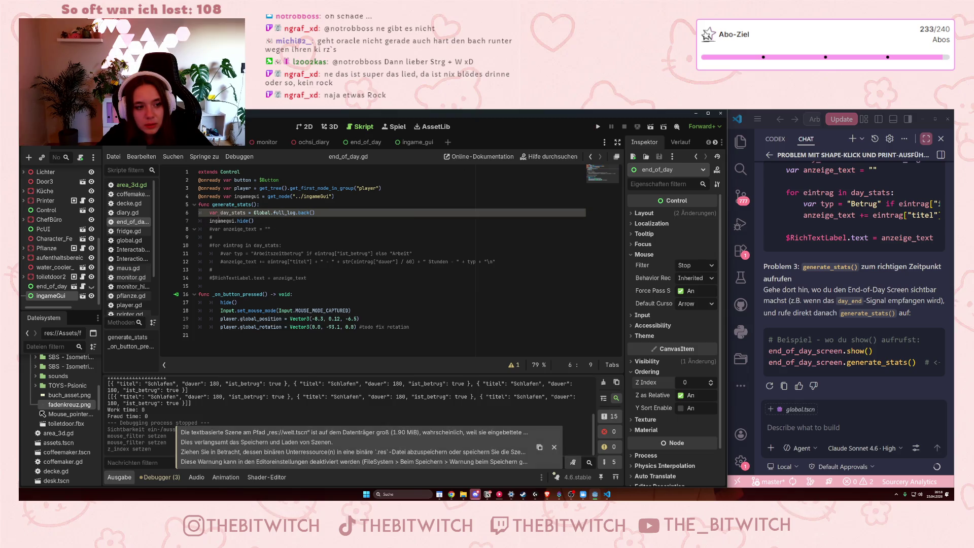
key("F5")
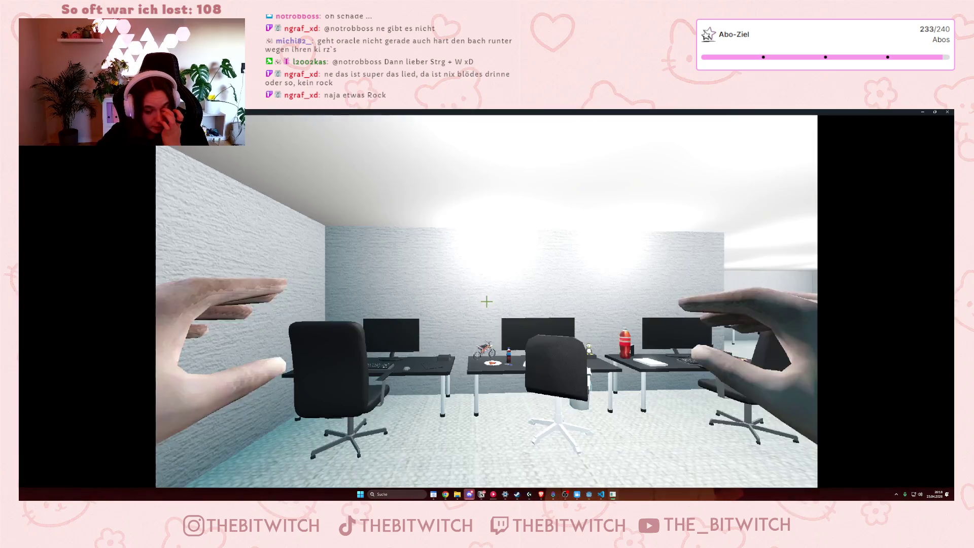
key("w")
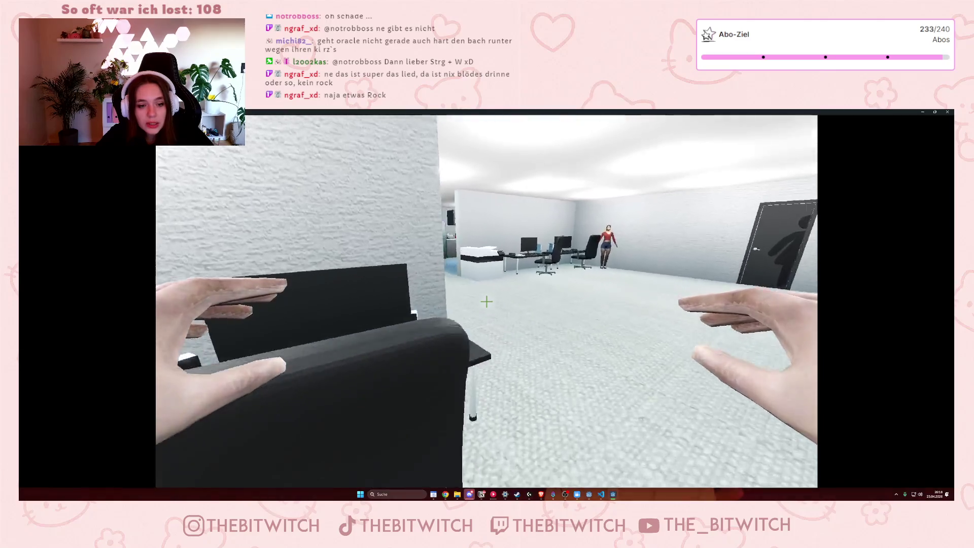
key("w")
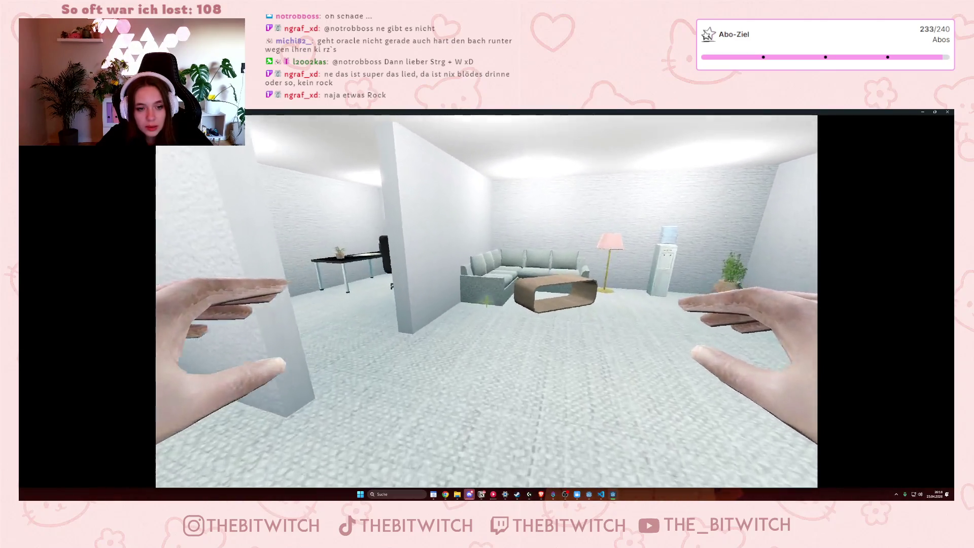
key("w")
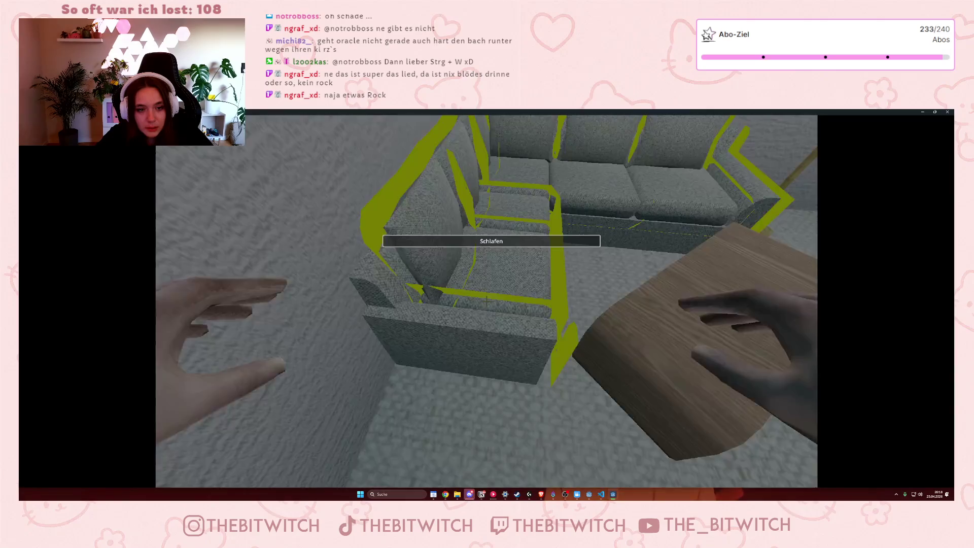
key("e")
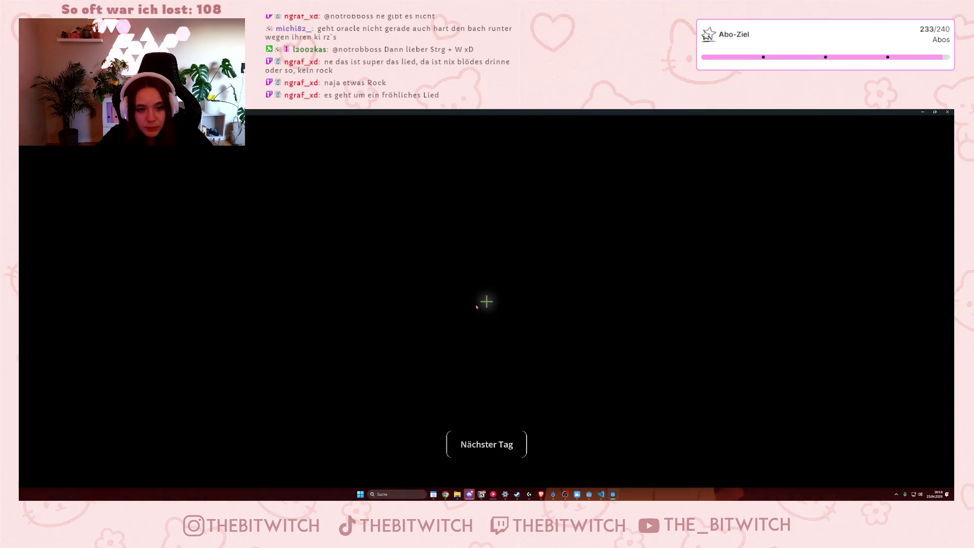
left_click(947, 111)
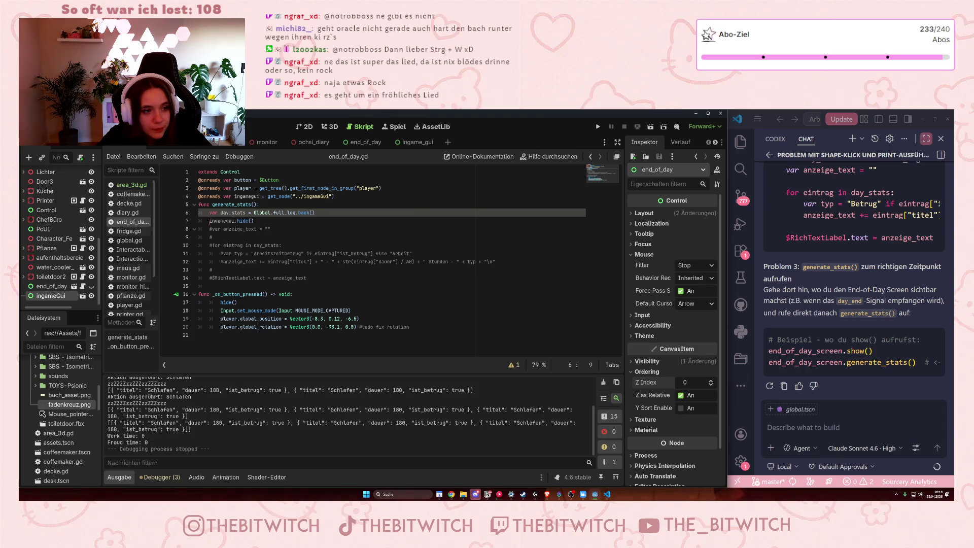
Insert a blank line above generate_stats() and delete the ../ingameGui path on line 4.
left_click(199, 205)
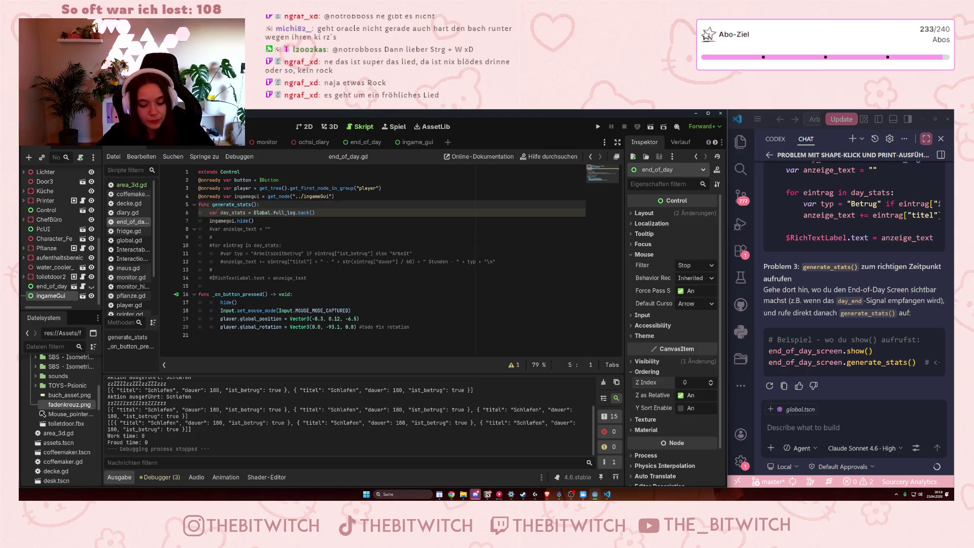
key("Return")
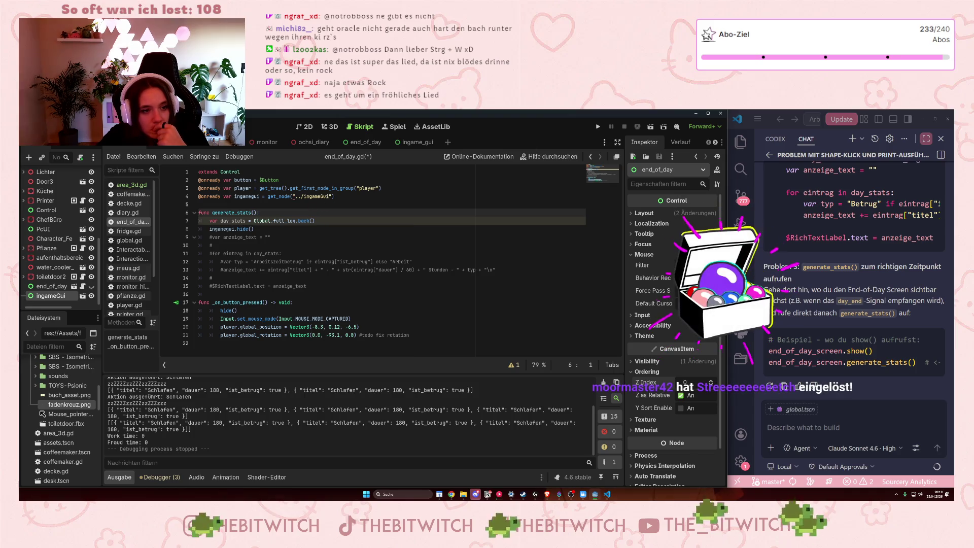
left_click_drag(333, 196, 295, 197)
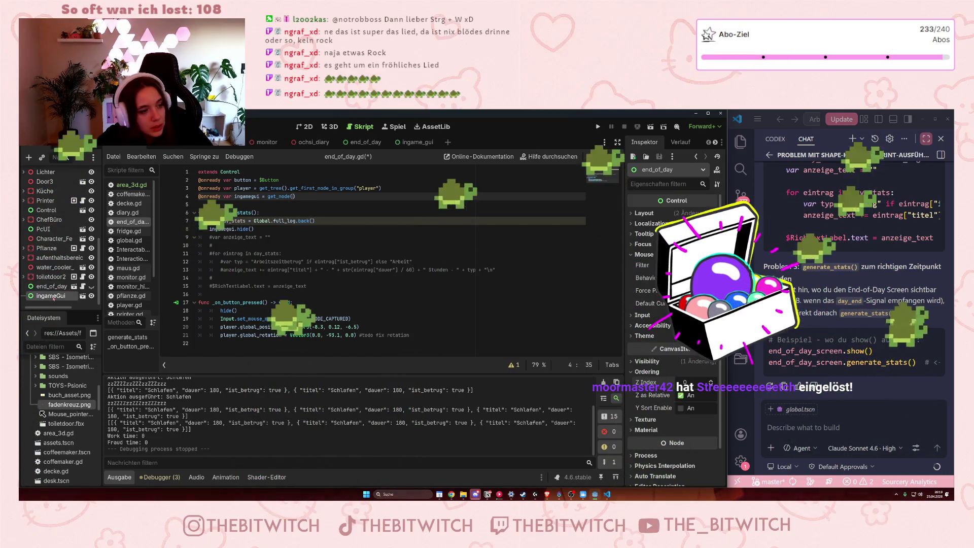
key("BackSpace")
Drop the ingameGui node into get_node() and remove the extra $ to clear the error.
mouse_move(50, 296)
left_mouse_down()
mouse_move(242, 252)
mouse_move(295, 196)
left_mouse_up()
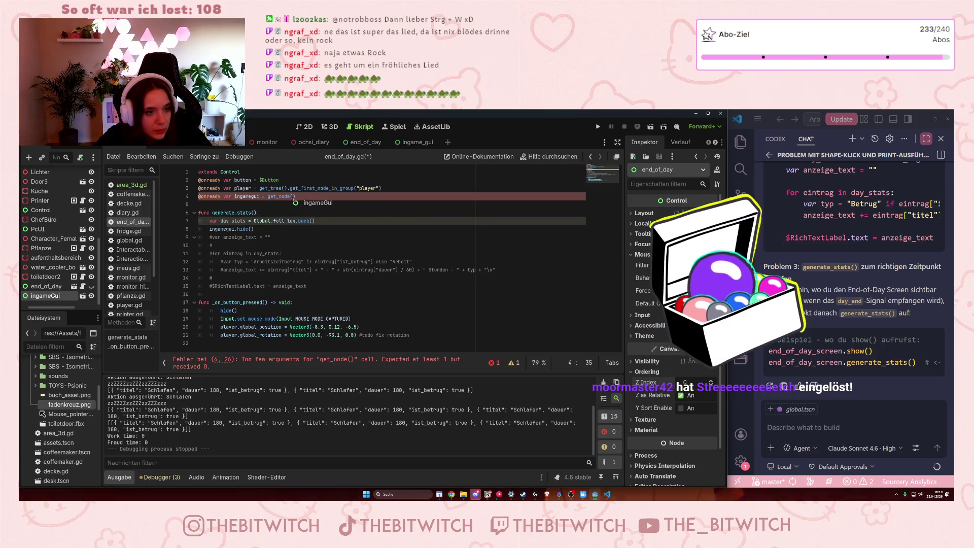
left_click(338, 245)
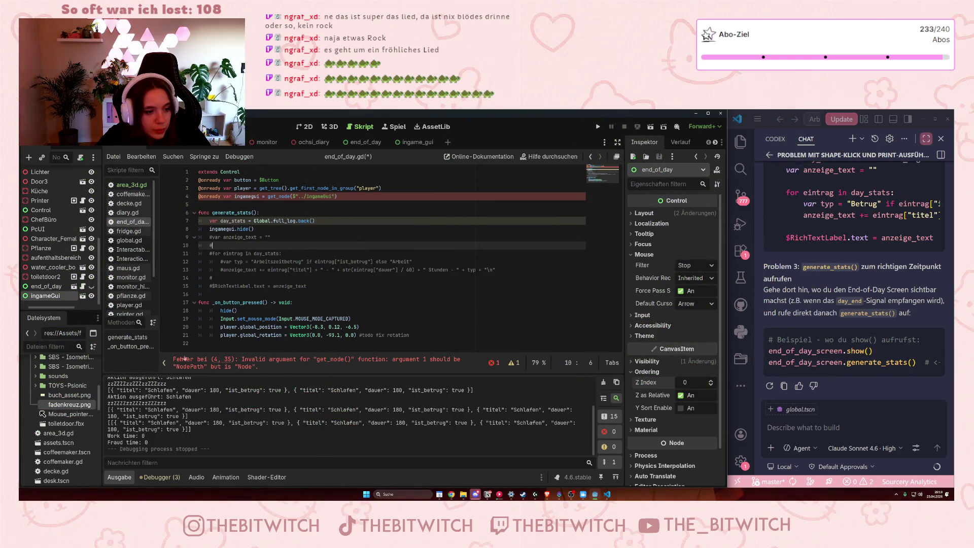
left_click(292, 197)
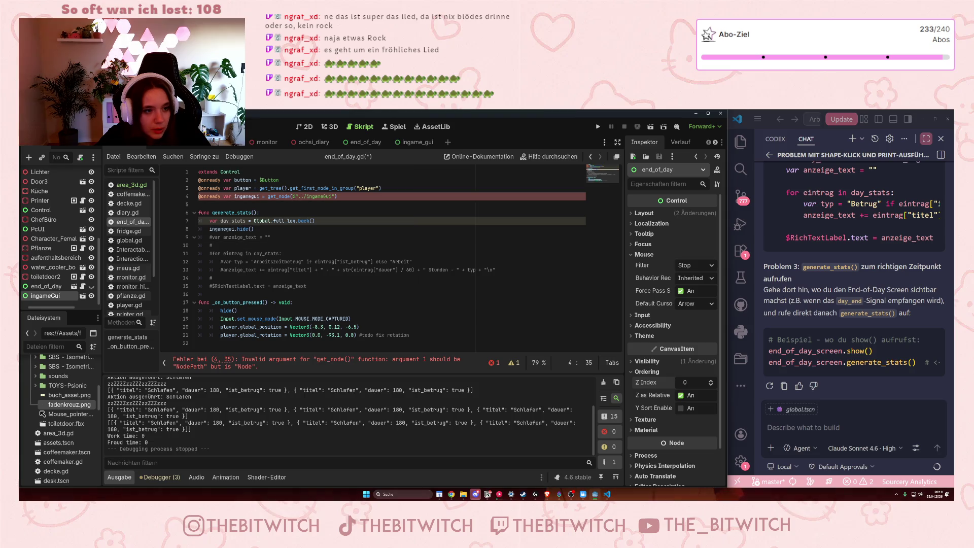
key("BackSpace")
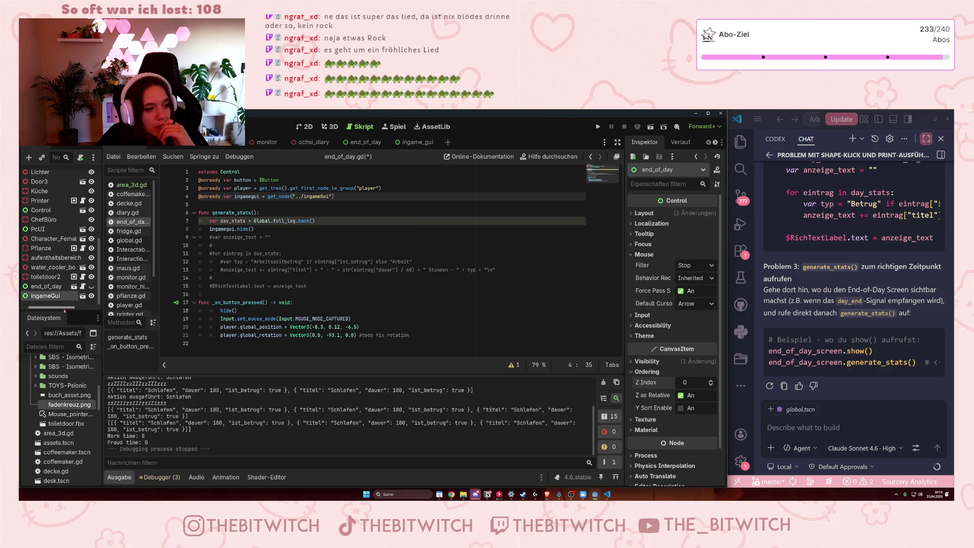
left_click_drag(51, 308, 45, 310)
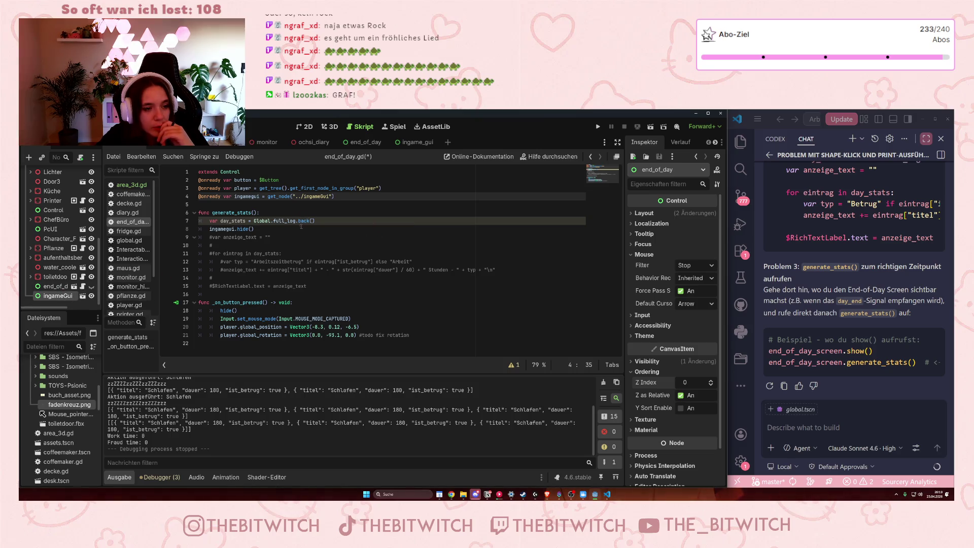
left_click(256, 229)
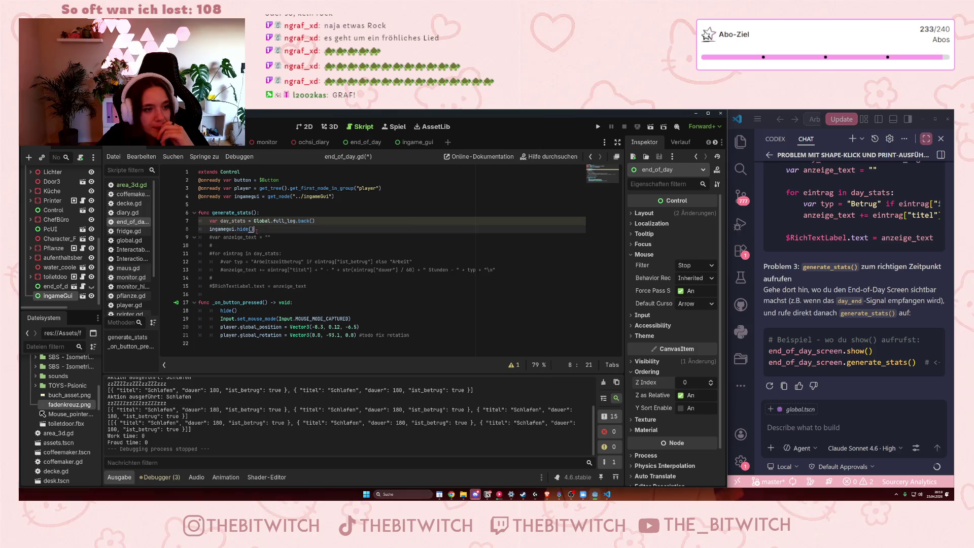